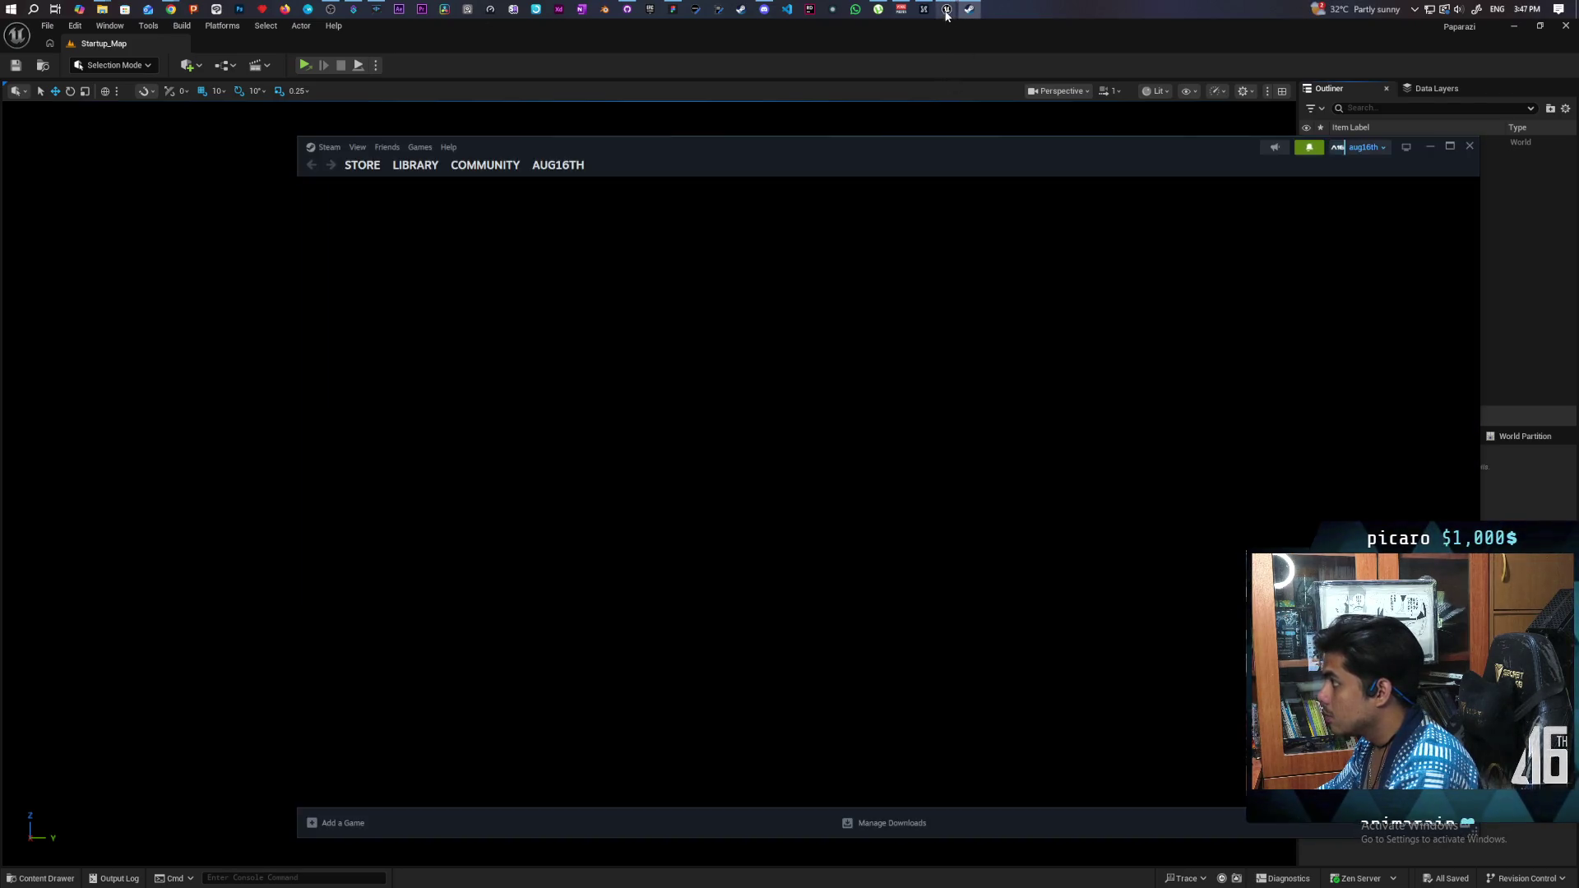
Bring the running Paparazi game window to the front and close it
{"action": "mouse_move", "coordinate": [947, 9]}
{"action": "left_click", "coordinate": [984, 79]}
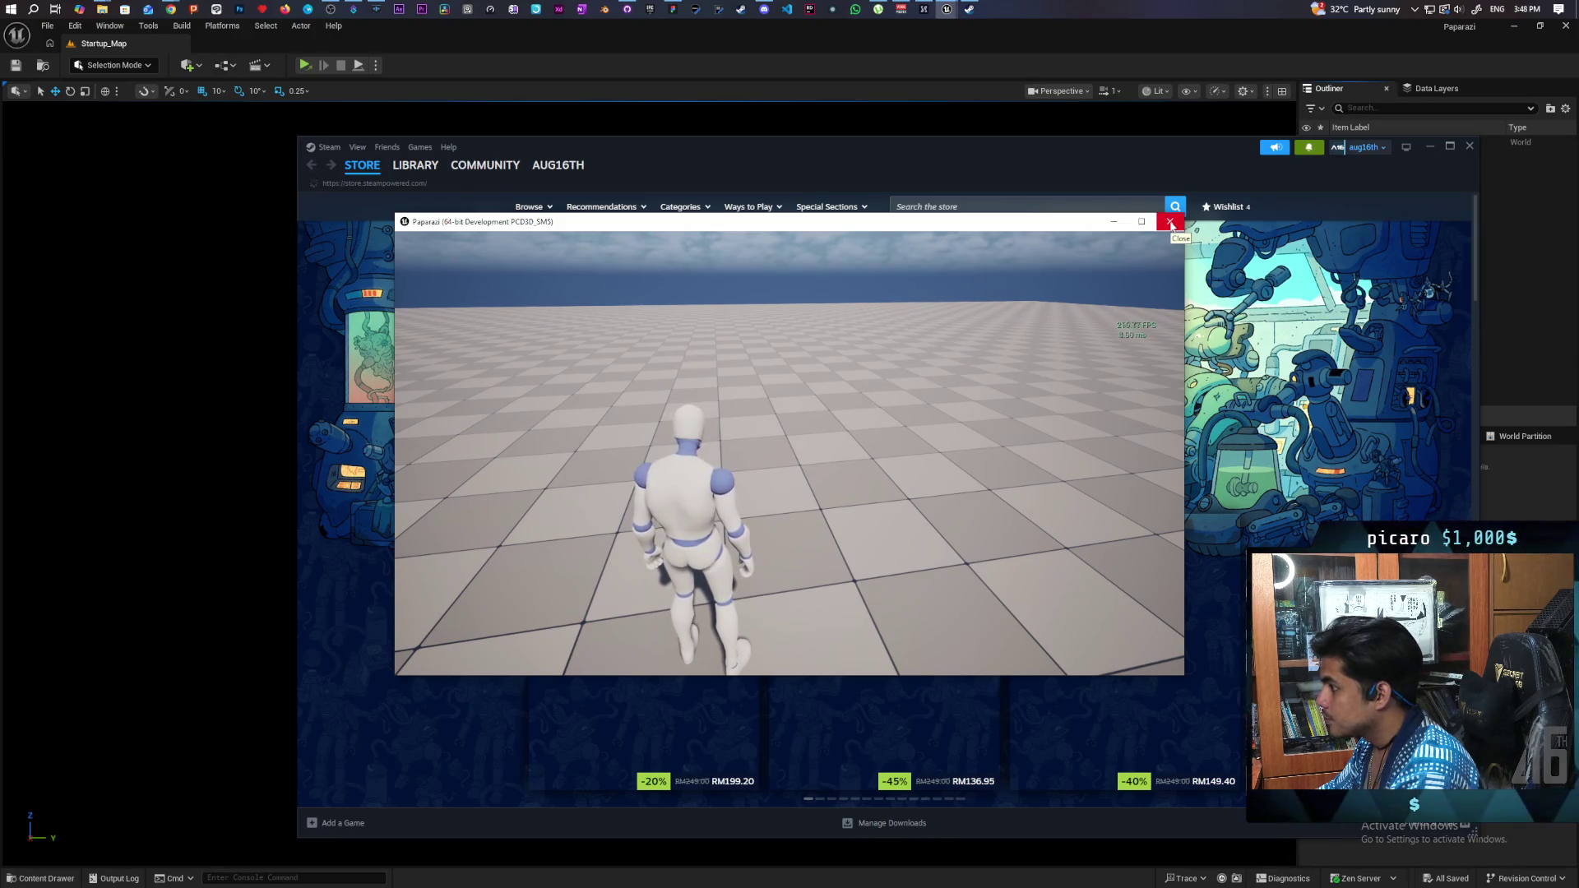
{"action": "left_click", "coordinate": [1171, 224]}
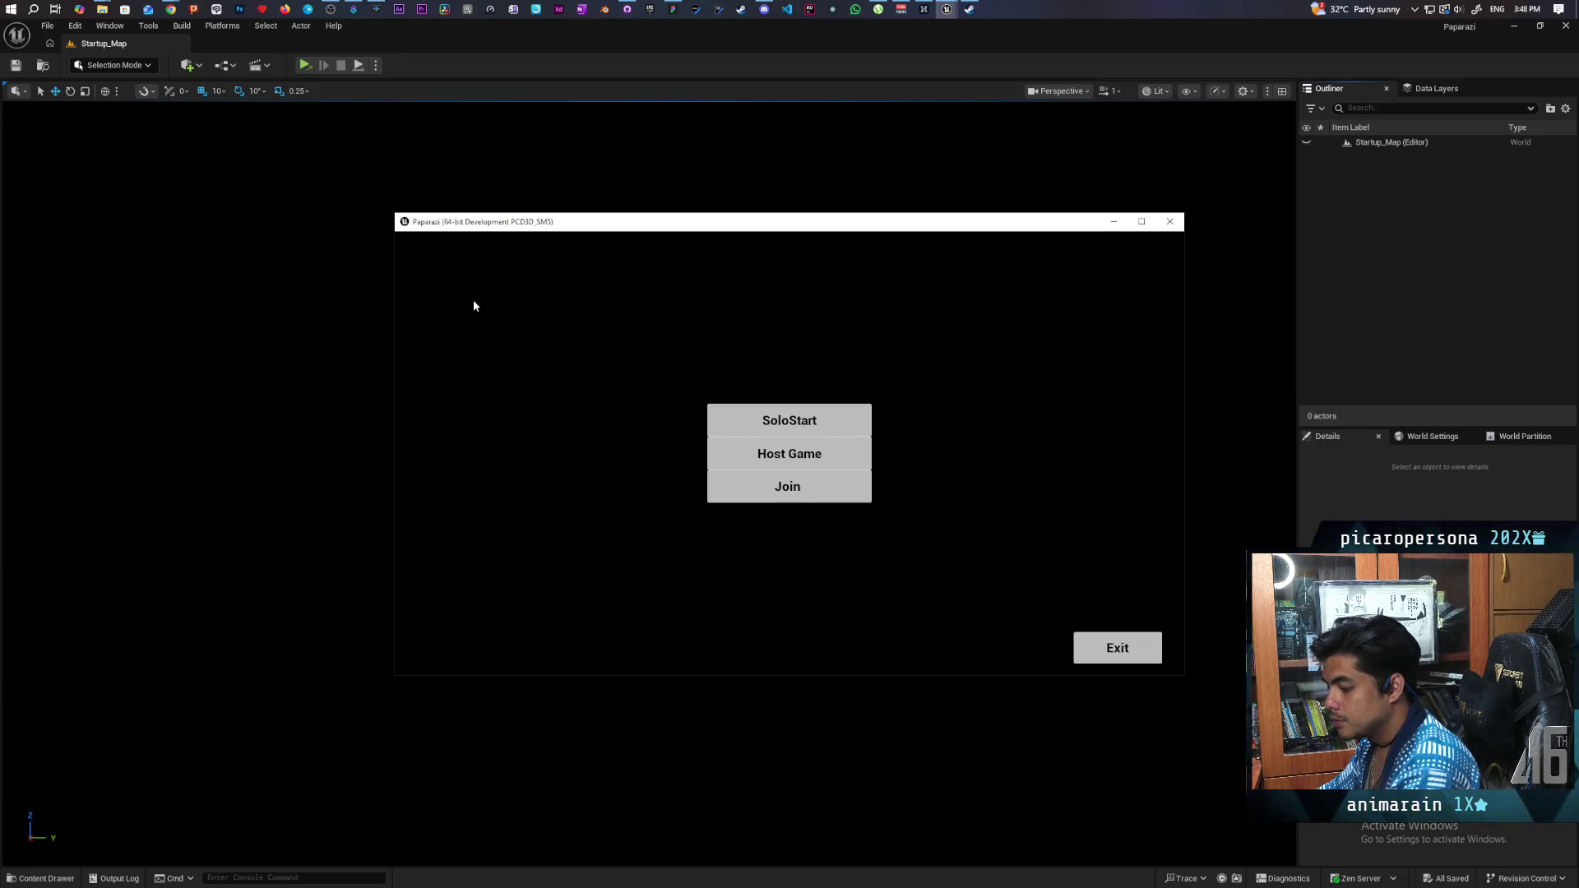
Open and dismiss the Steam overlay, then start hosting a session from the main menu
{"action": "key", "text": "shift+Tab"}
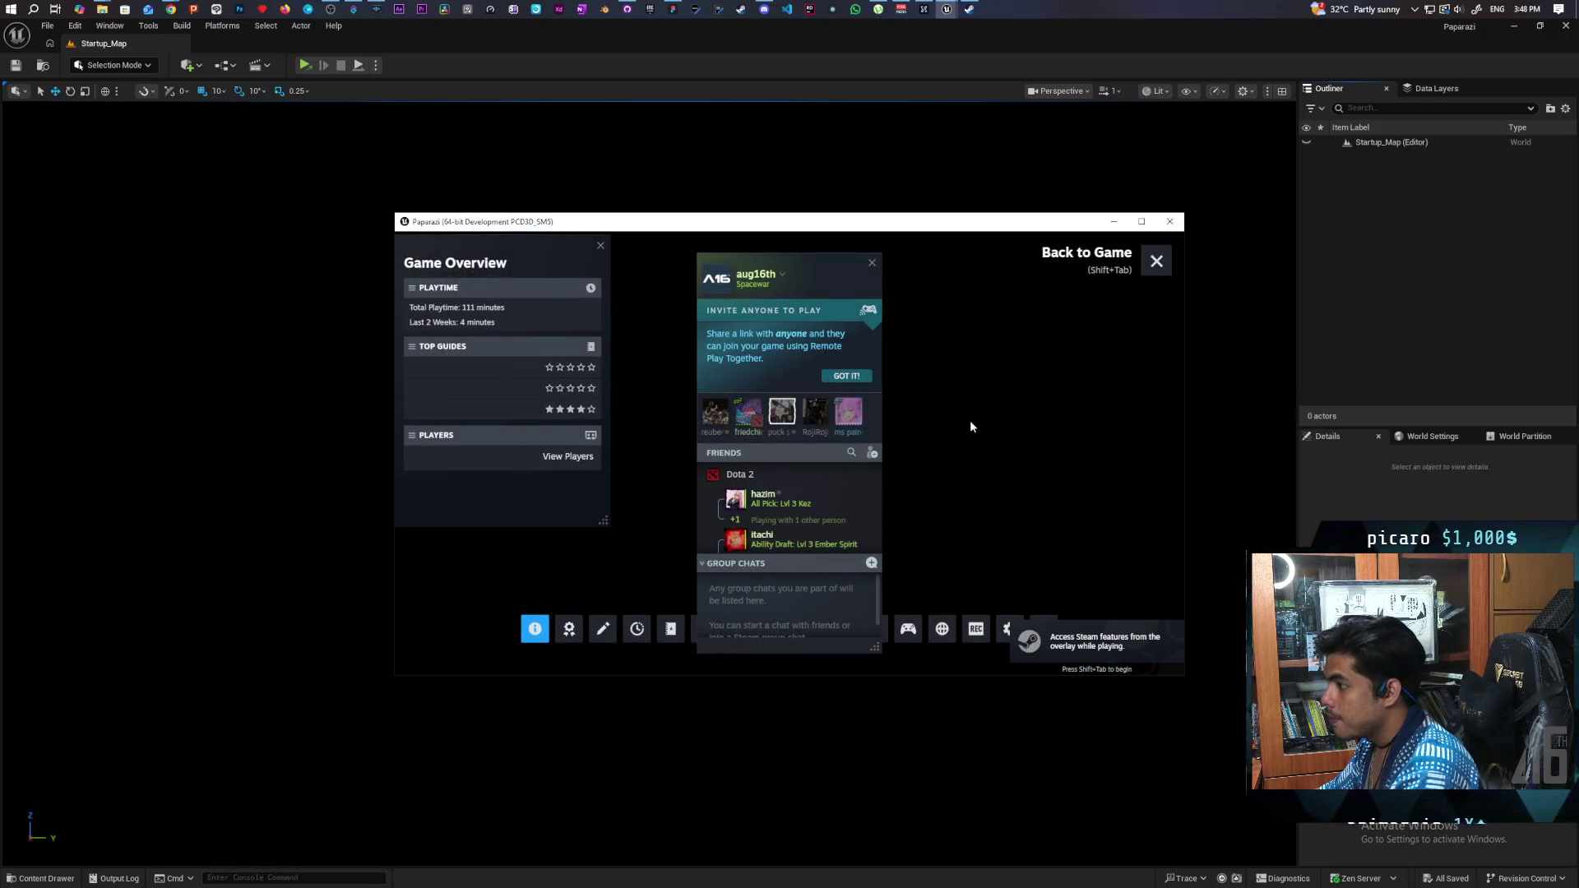
{"action": "key", "text": "shift+Tab"}
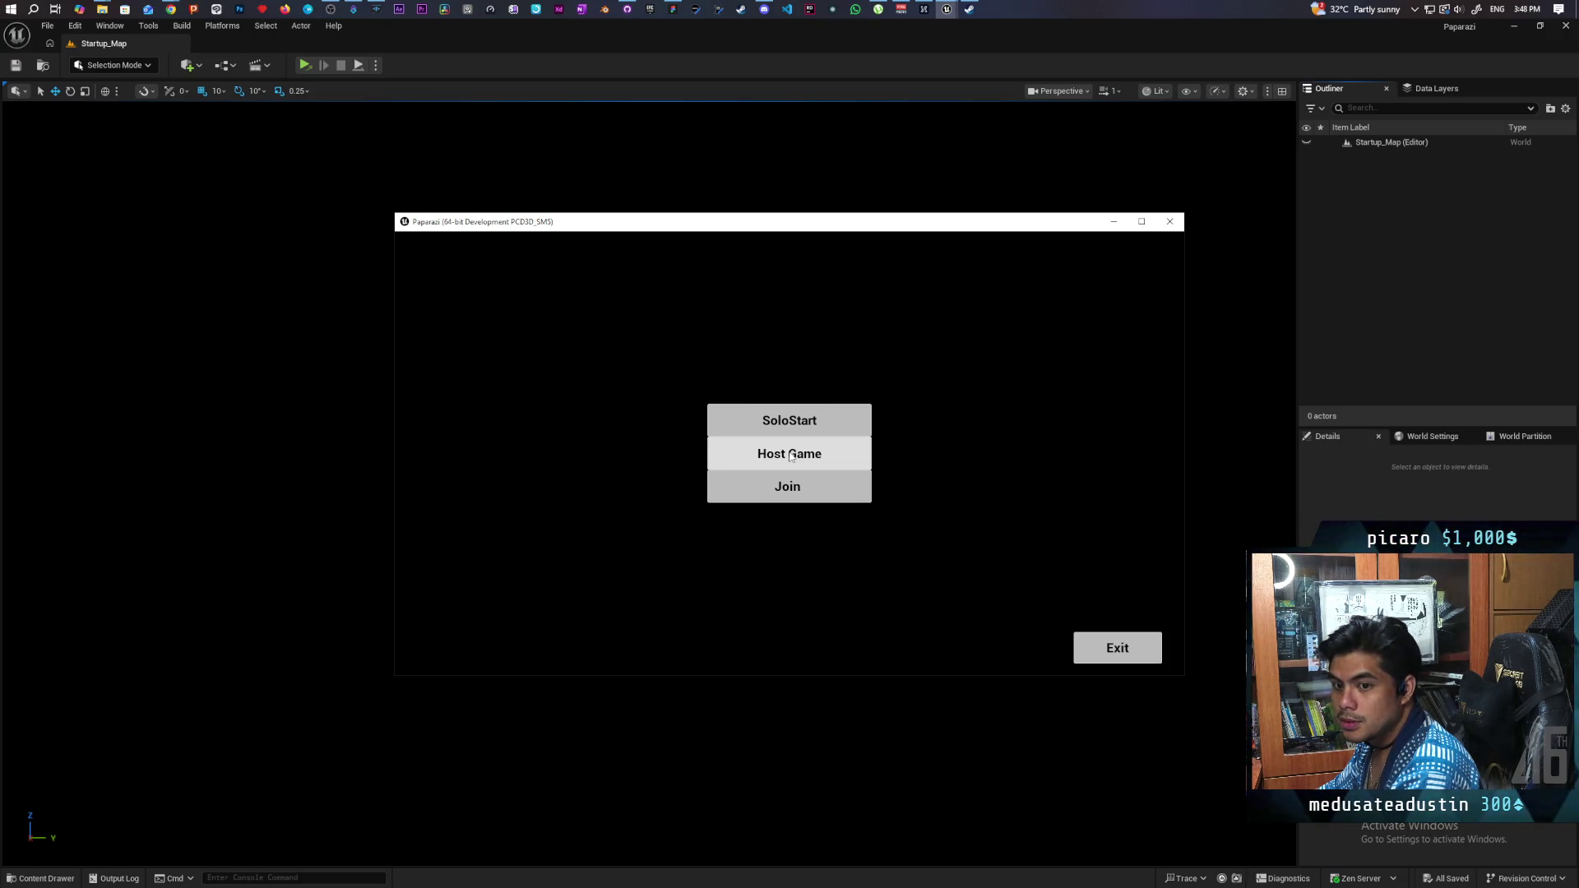
{"action": "left_click", "coordinate": [796, 460]}
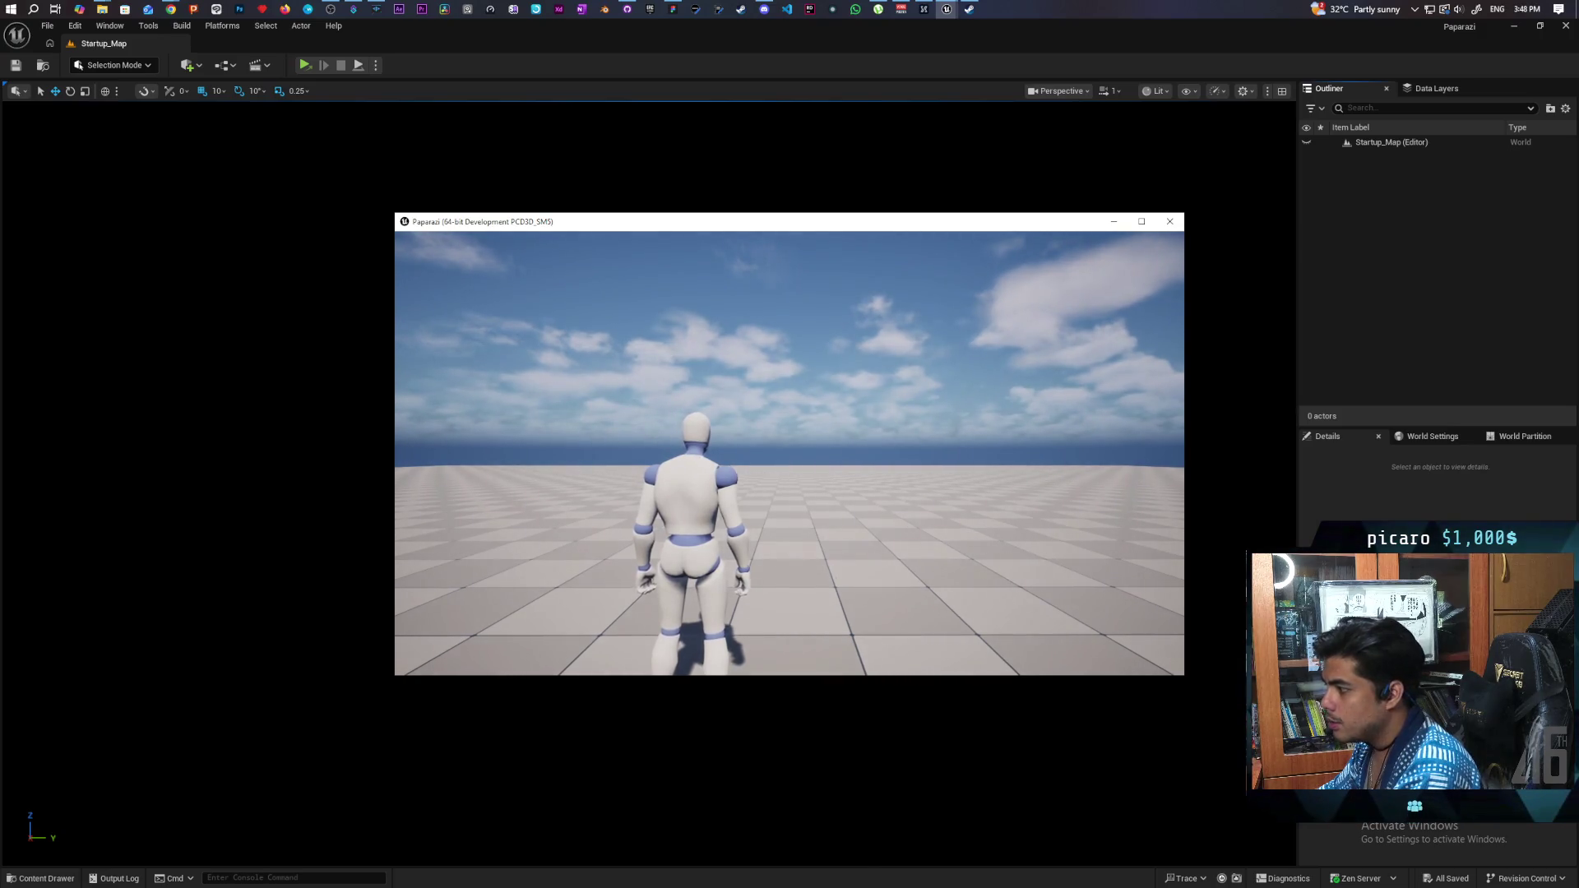
Run the mannequin character around the tiled grid level using W, A and D
{"action": "left_click", "coordinate": [783, 458]}
{"action": "key", "text": "w"}
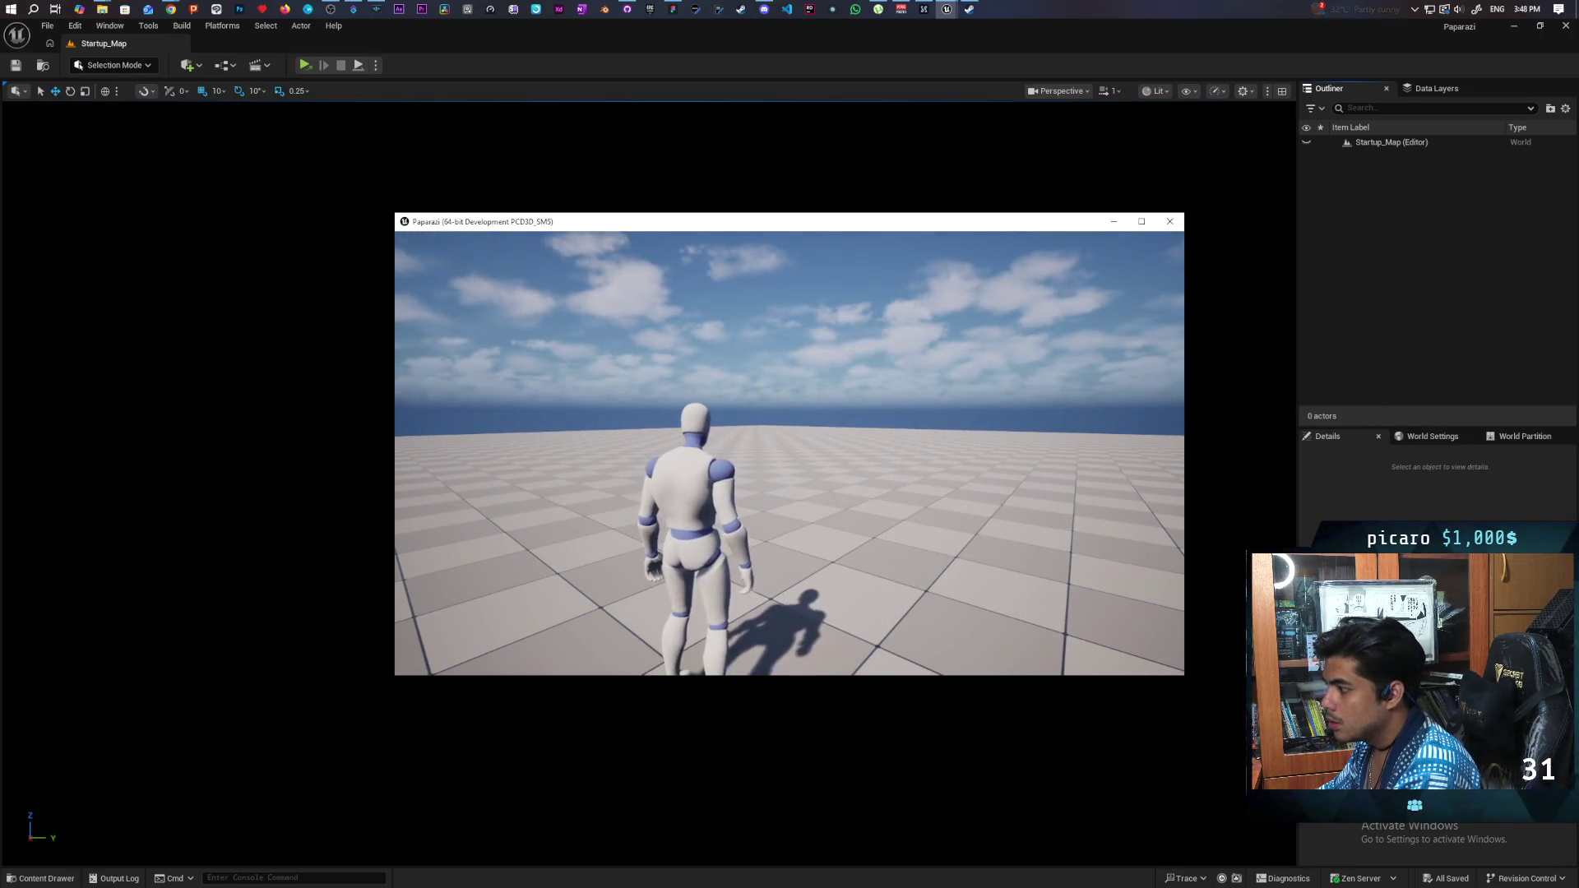
{"action": "key", "text": "w"}
{"action": "key", "text": "w"}
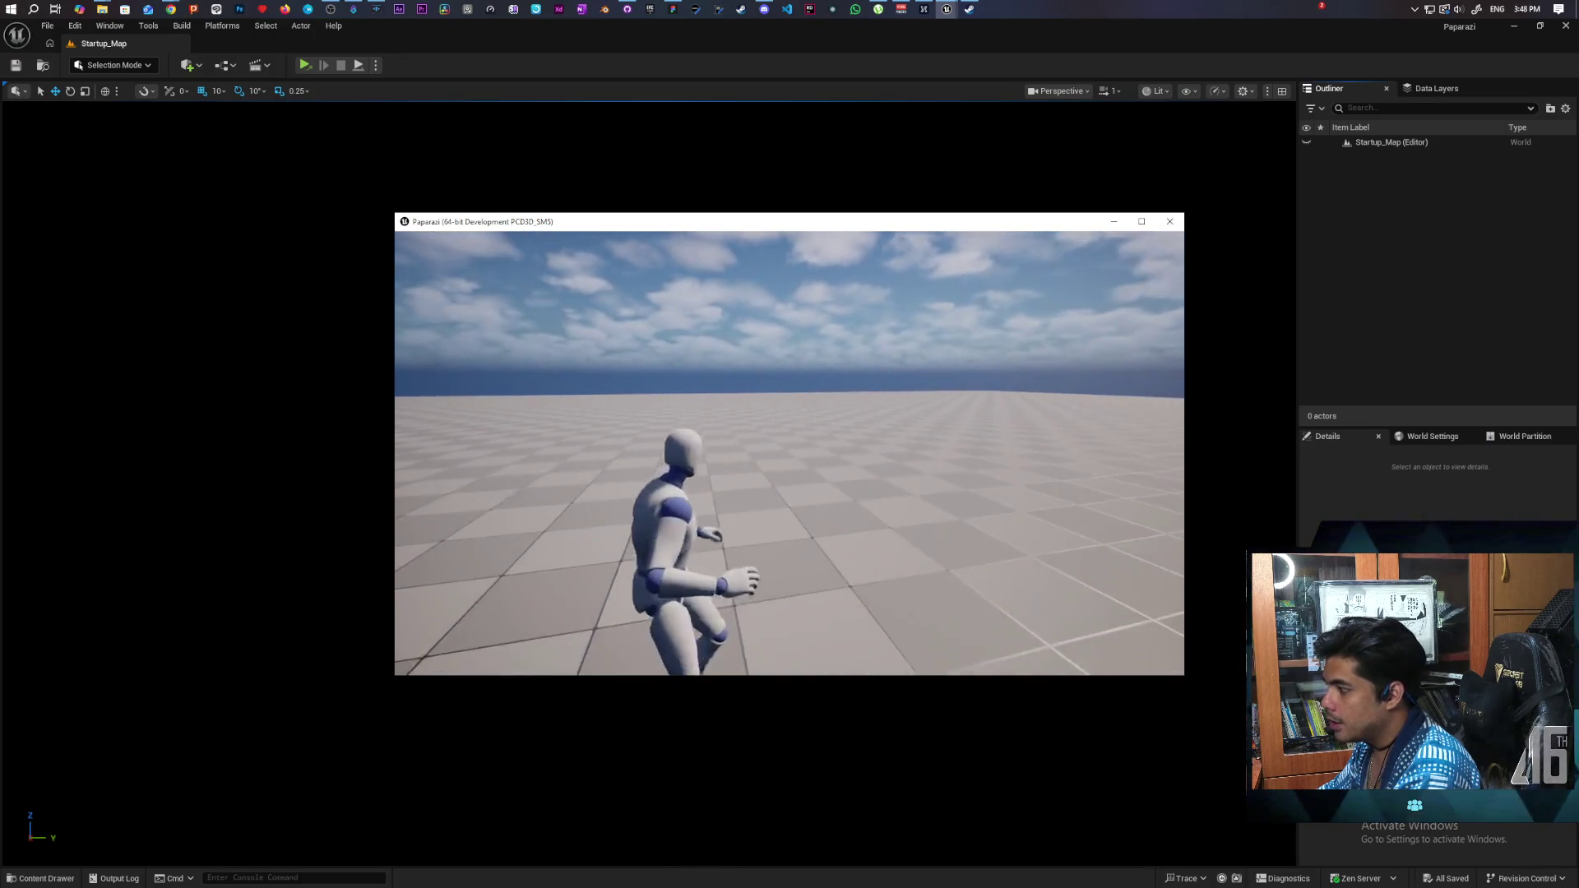
{"action": "key", "text": "w"}
{"action": "key", "text": "w"}
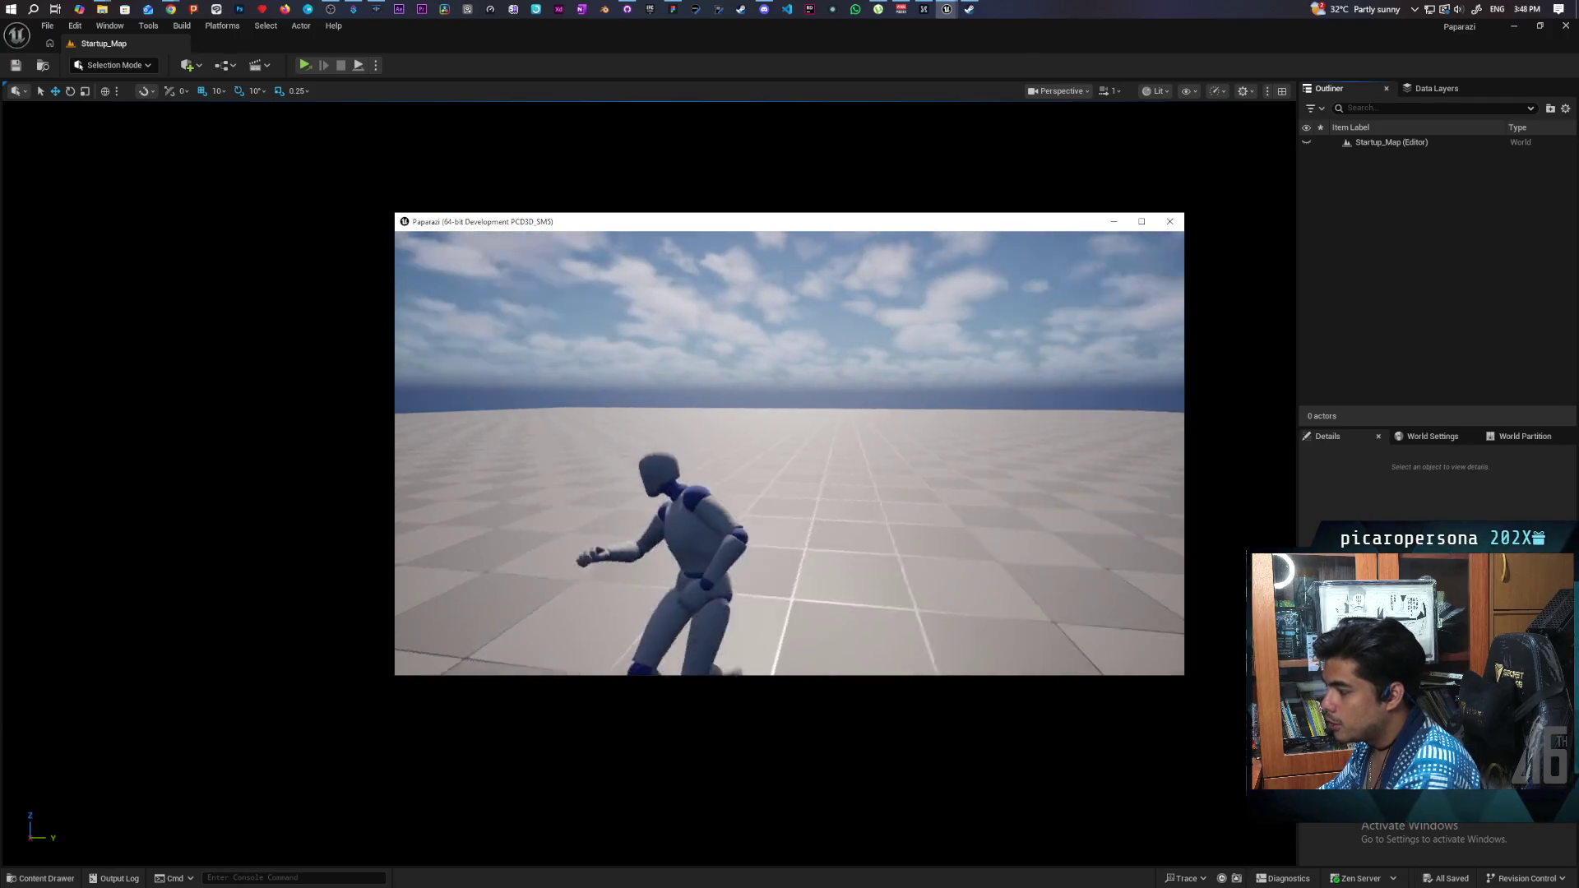
{"action": "key", "text": "w"}
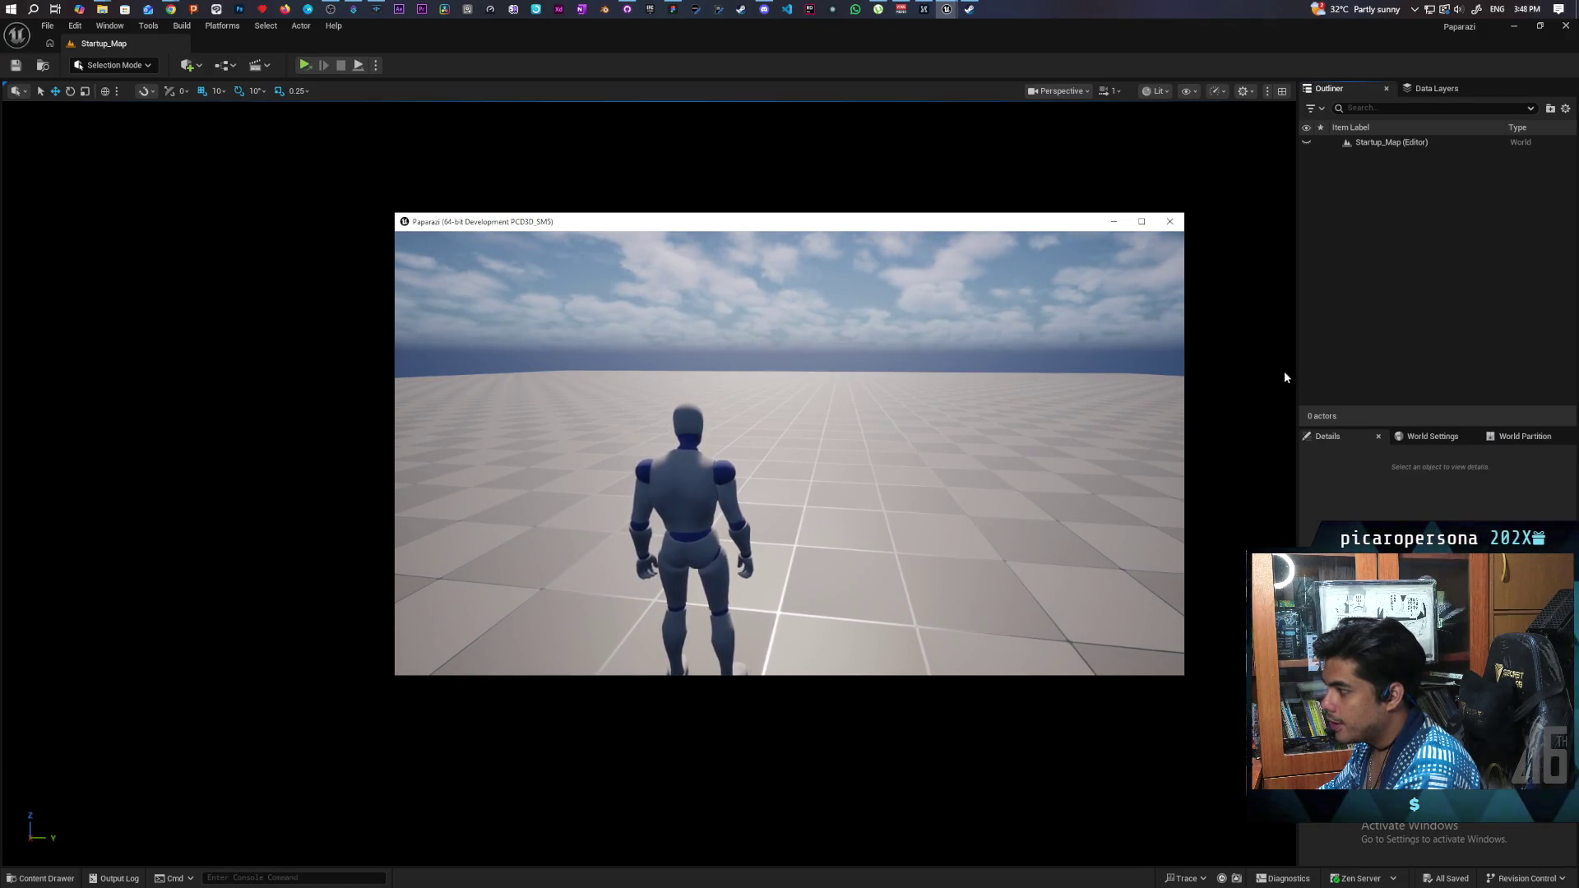
{"action": "key", "text": "a"}
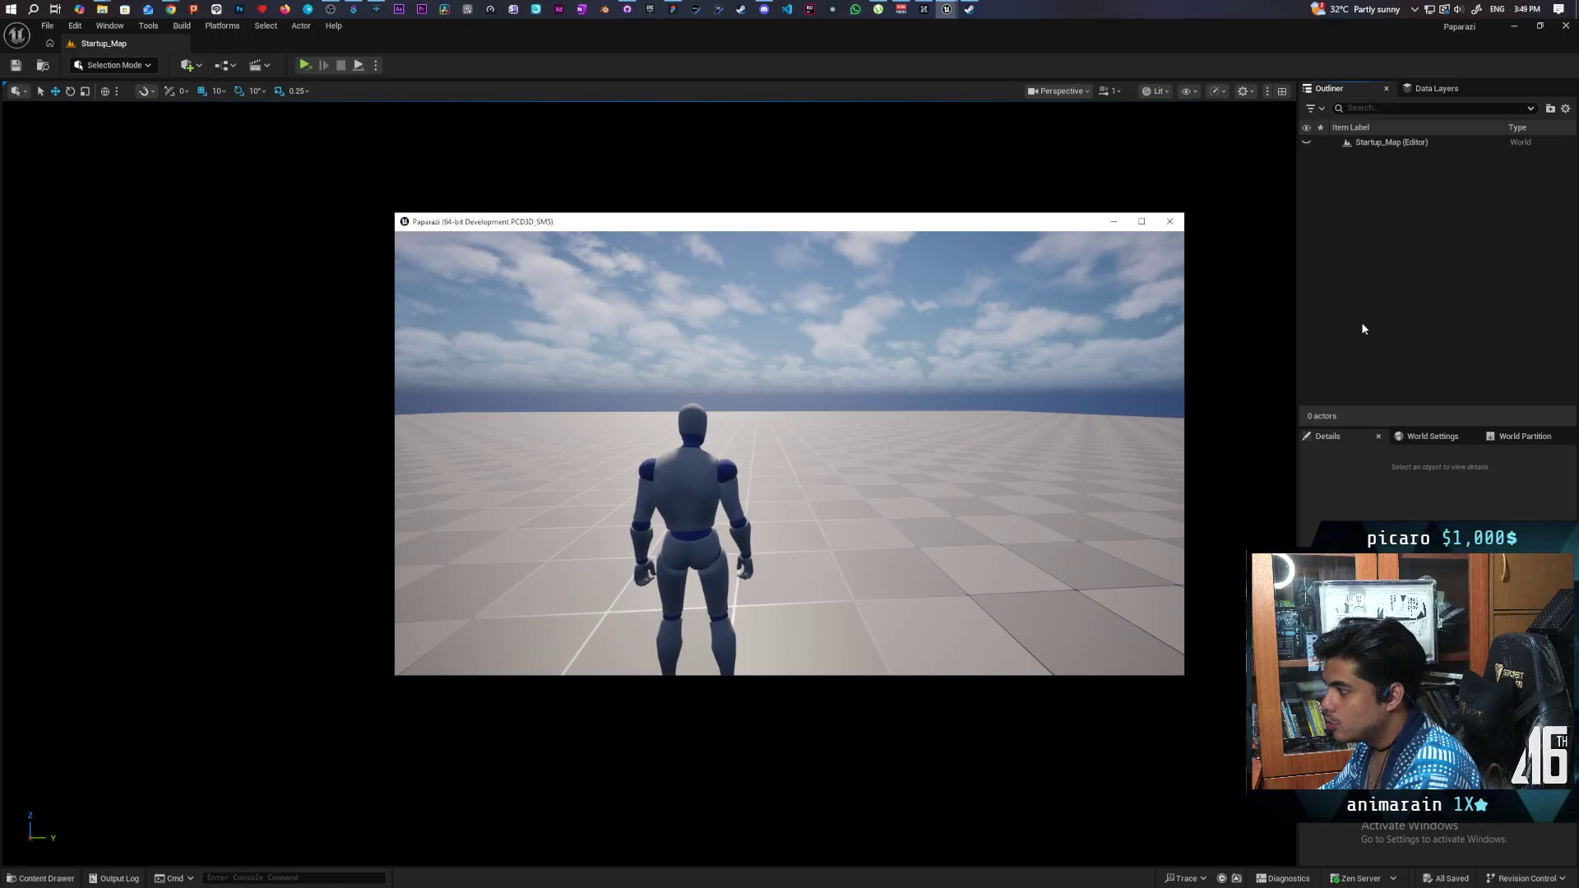
{"action": "key", "text": "w"}
{"action": "key", "text": "a"}
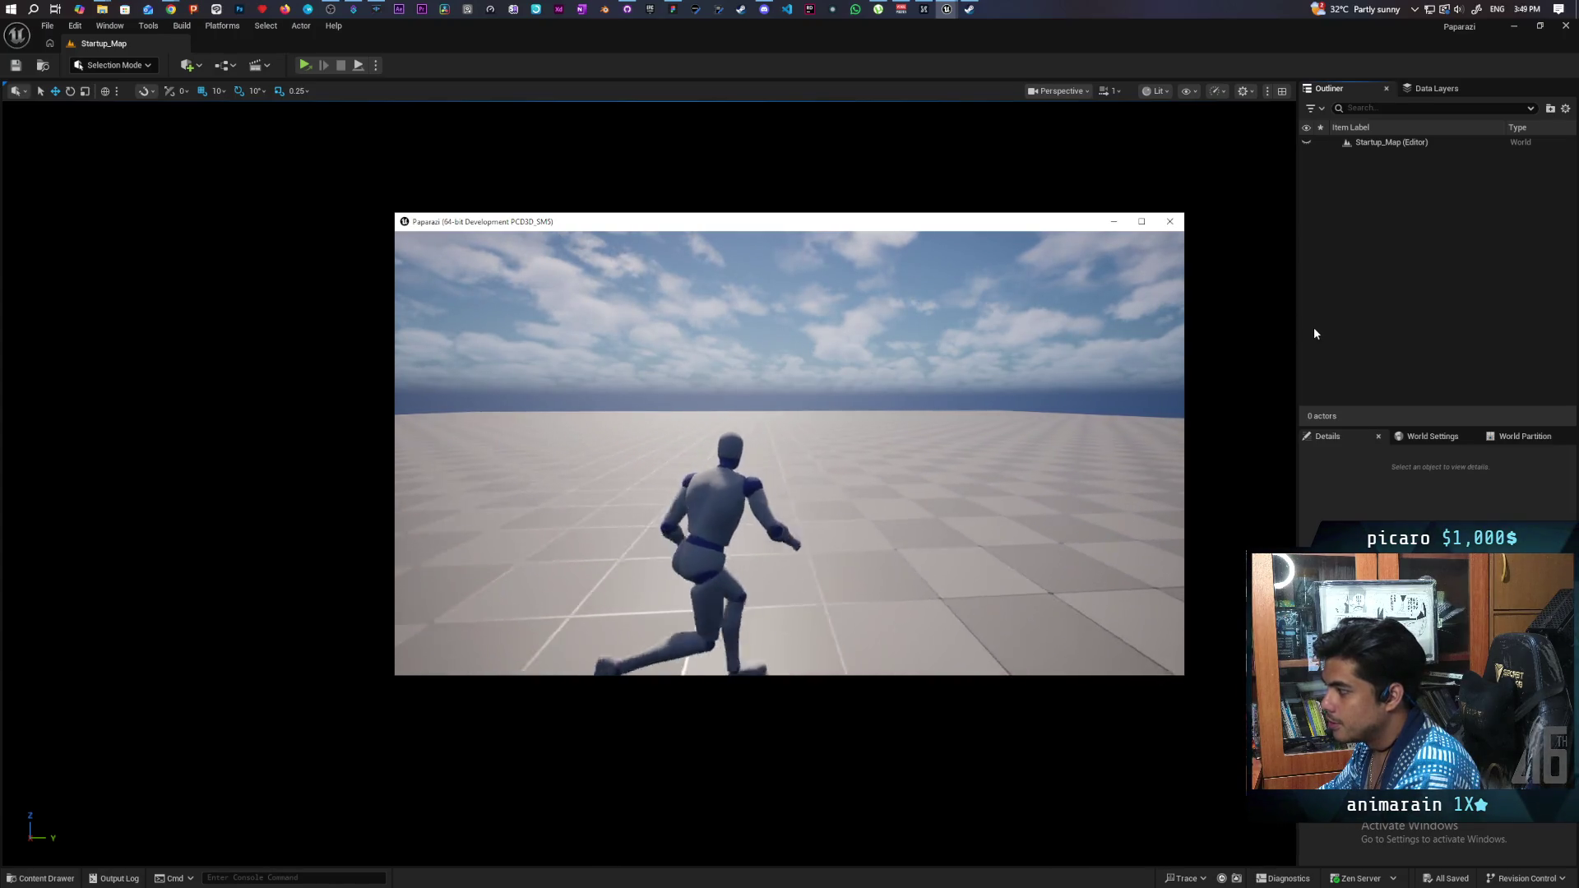
{"action": "key", "text": "w"}
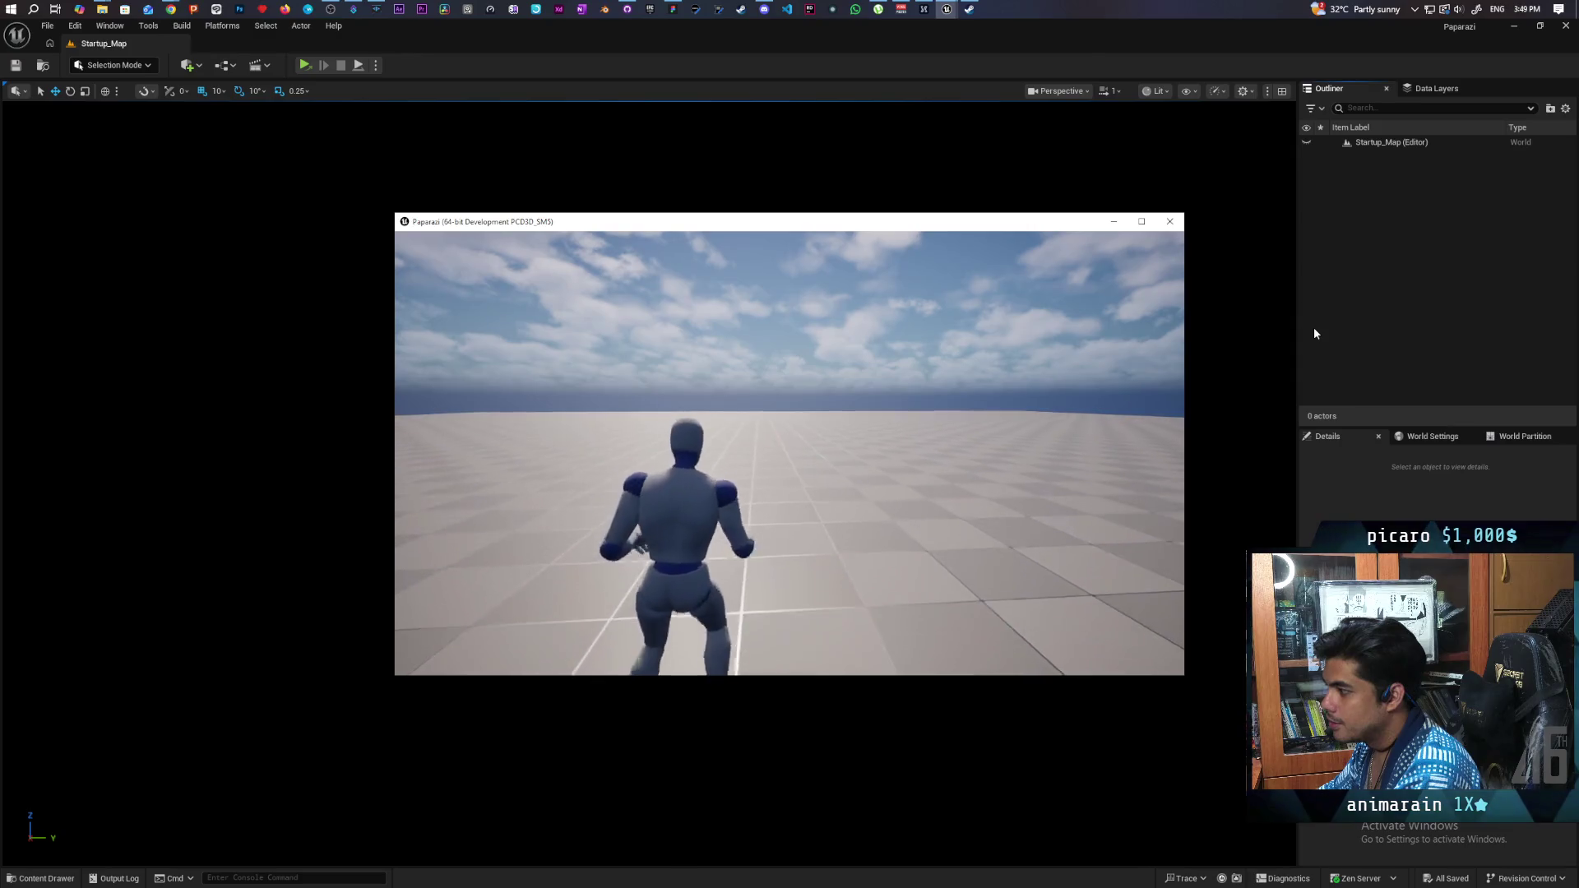
{"action": "key", "text": "d"}
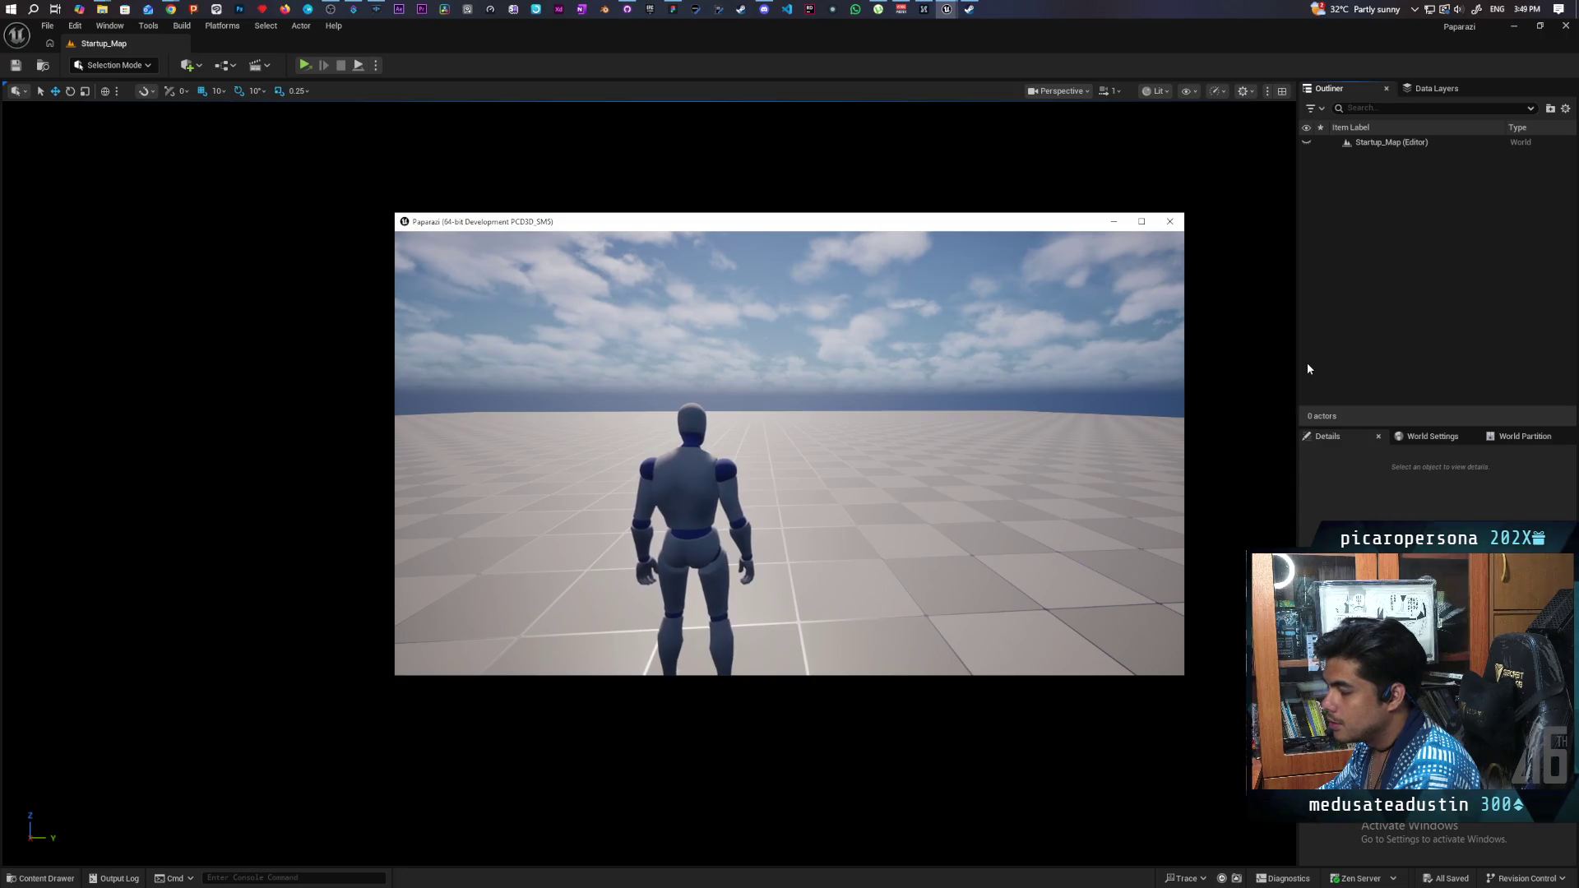
{"action": "key", "text": "a"}
{"action": "key", "text": "w"}
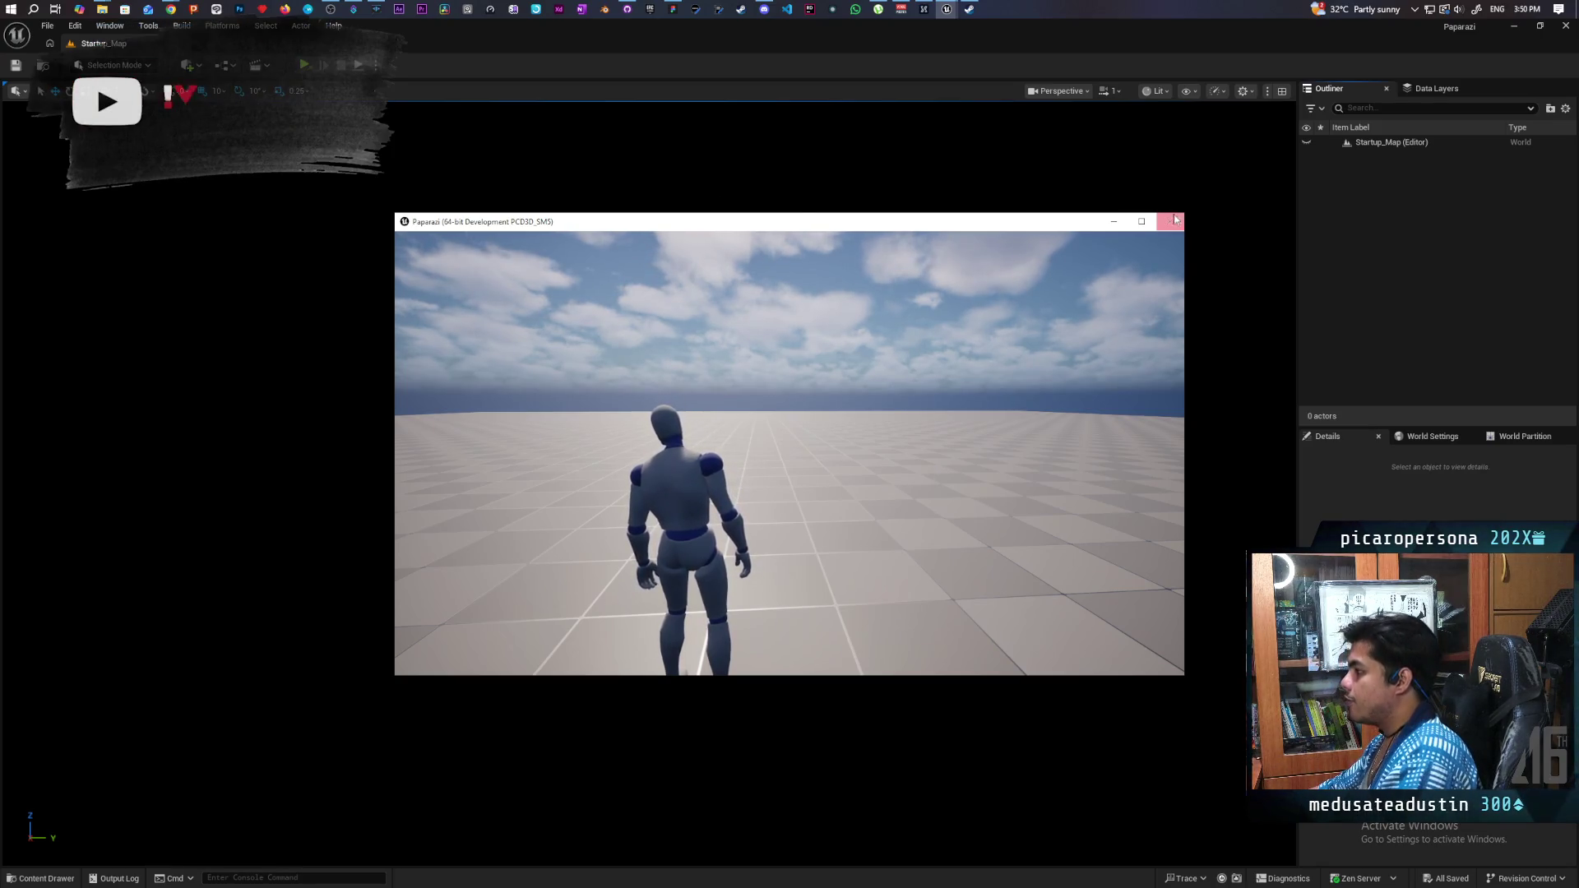
Close the Paparazi game window, returning to the empty Startup_Map level
{"action": "left_click", "coordinate": [1176, 222]}
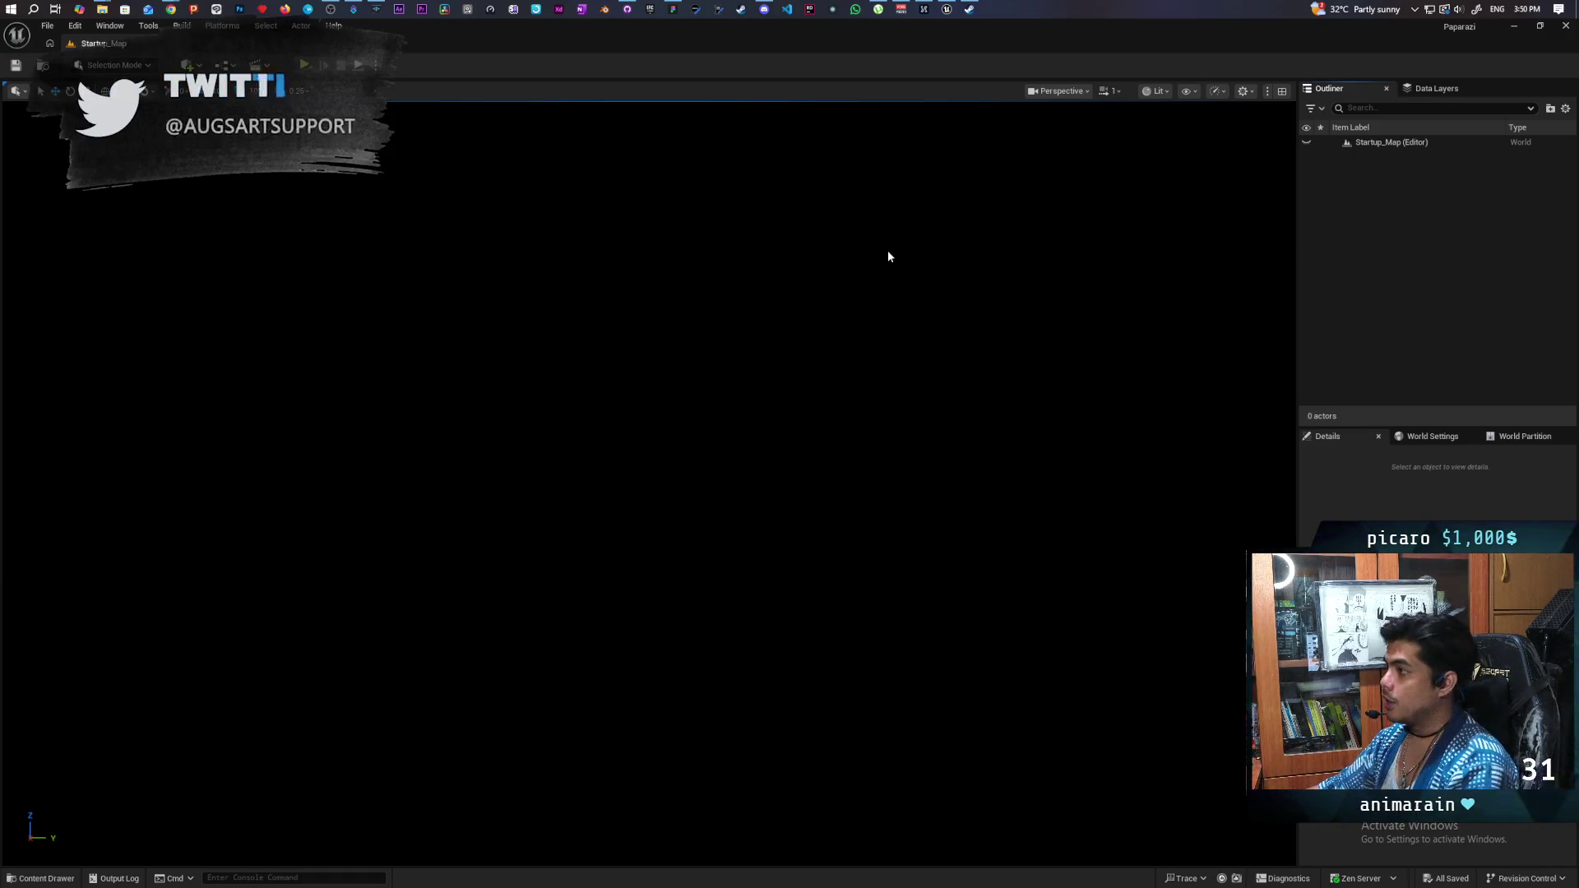
Bring the Aniflow Interactive Discord window over the editor and browse its channel list
{"action": "left_click", "coordinate": [764, 9]}
{"action": "scroll", "coordinate": [764, 406], "scroll_direction": "down", "scroll_amount": 10}
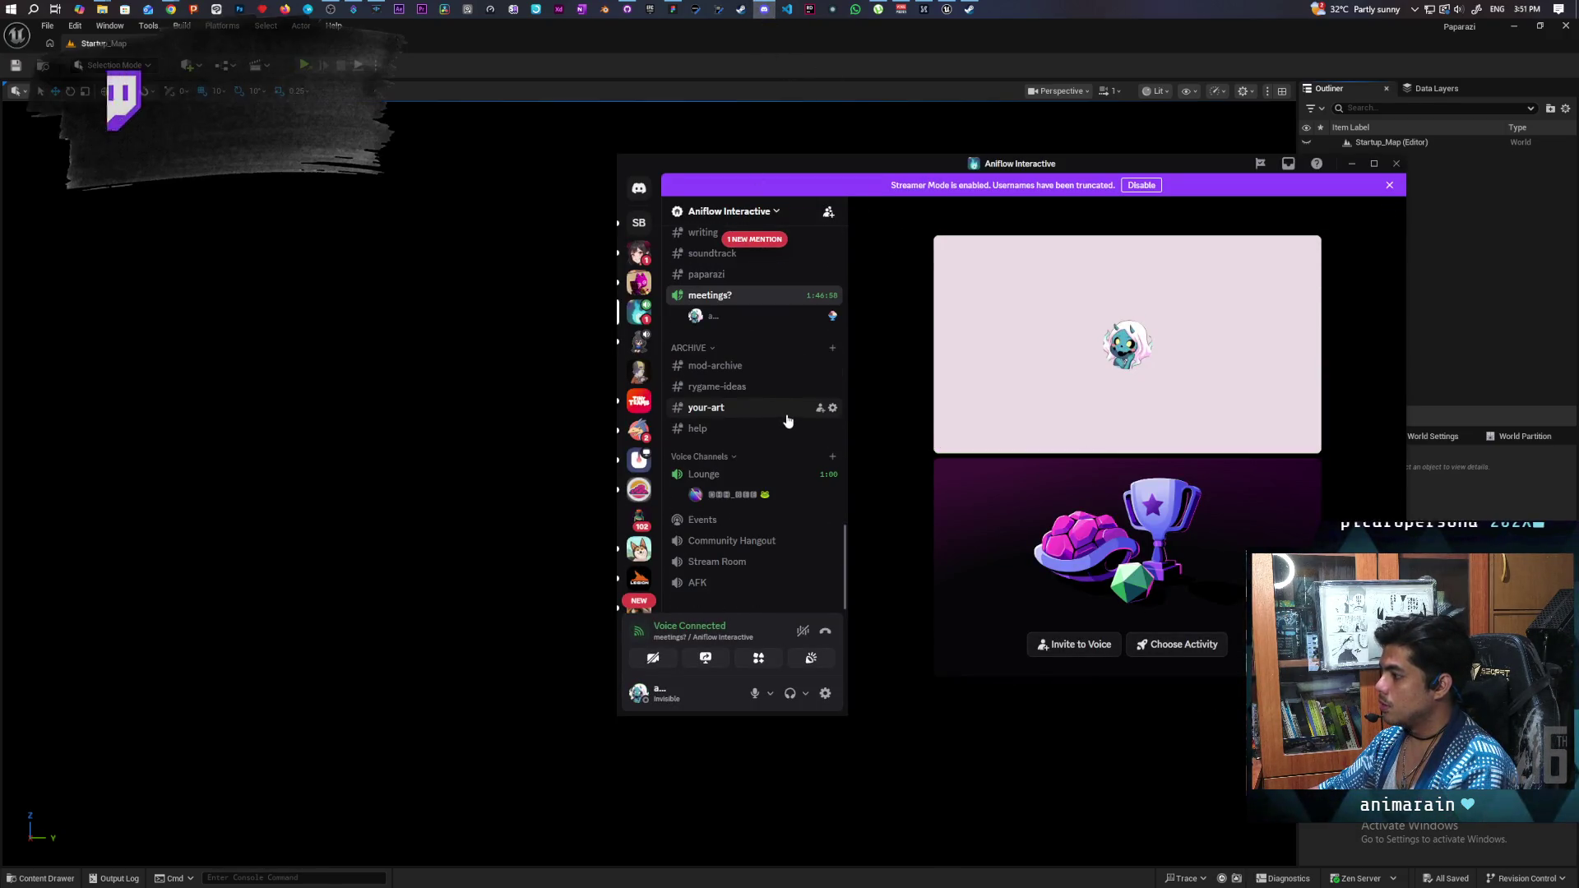
{"action": "scroll", "coordinate": [785, 412], "scroll_direction": "up", "scroll_amount": 1}
{"action": "left_click", "coordinate": [754, 390]}
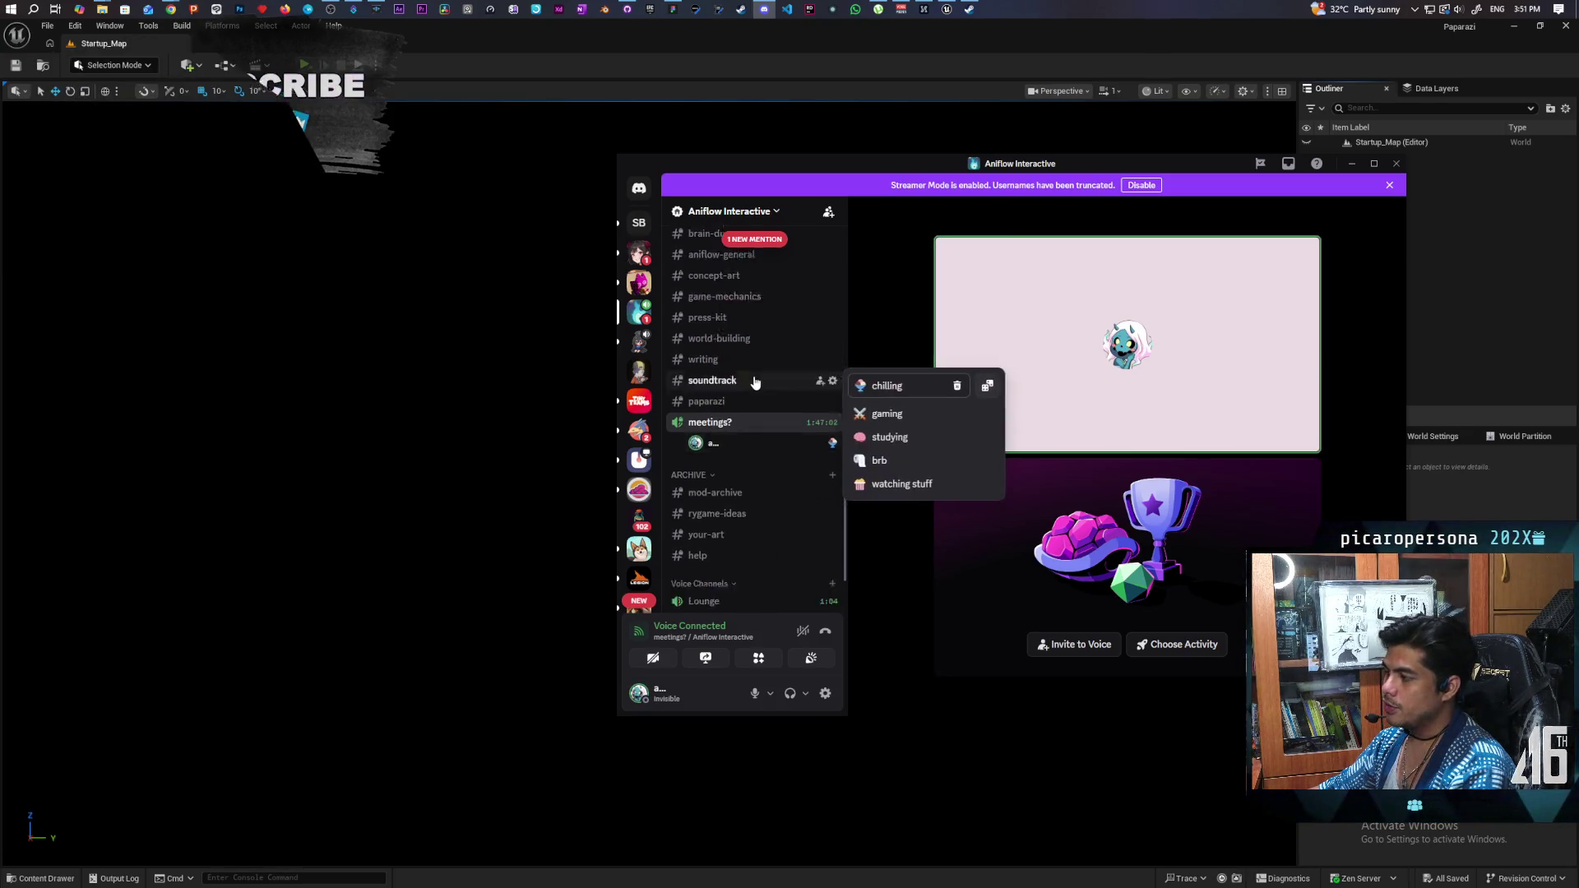
Open the meetings? voice call view on the Aniflow Interactive server
{"action": "scroll", "coordinate": [744, 411], "scroll_direction": "up", "scroll_amount": 2}
{"action": "scroll", "coordinate": [743, 436], "scroll_direction": "down", "scroll_amount": 3}
{"action": "scroll", "coordinate": [741, 411], "scroll_direction": "down", "scroll_amount": 1}
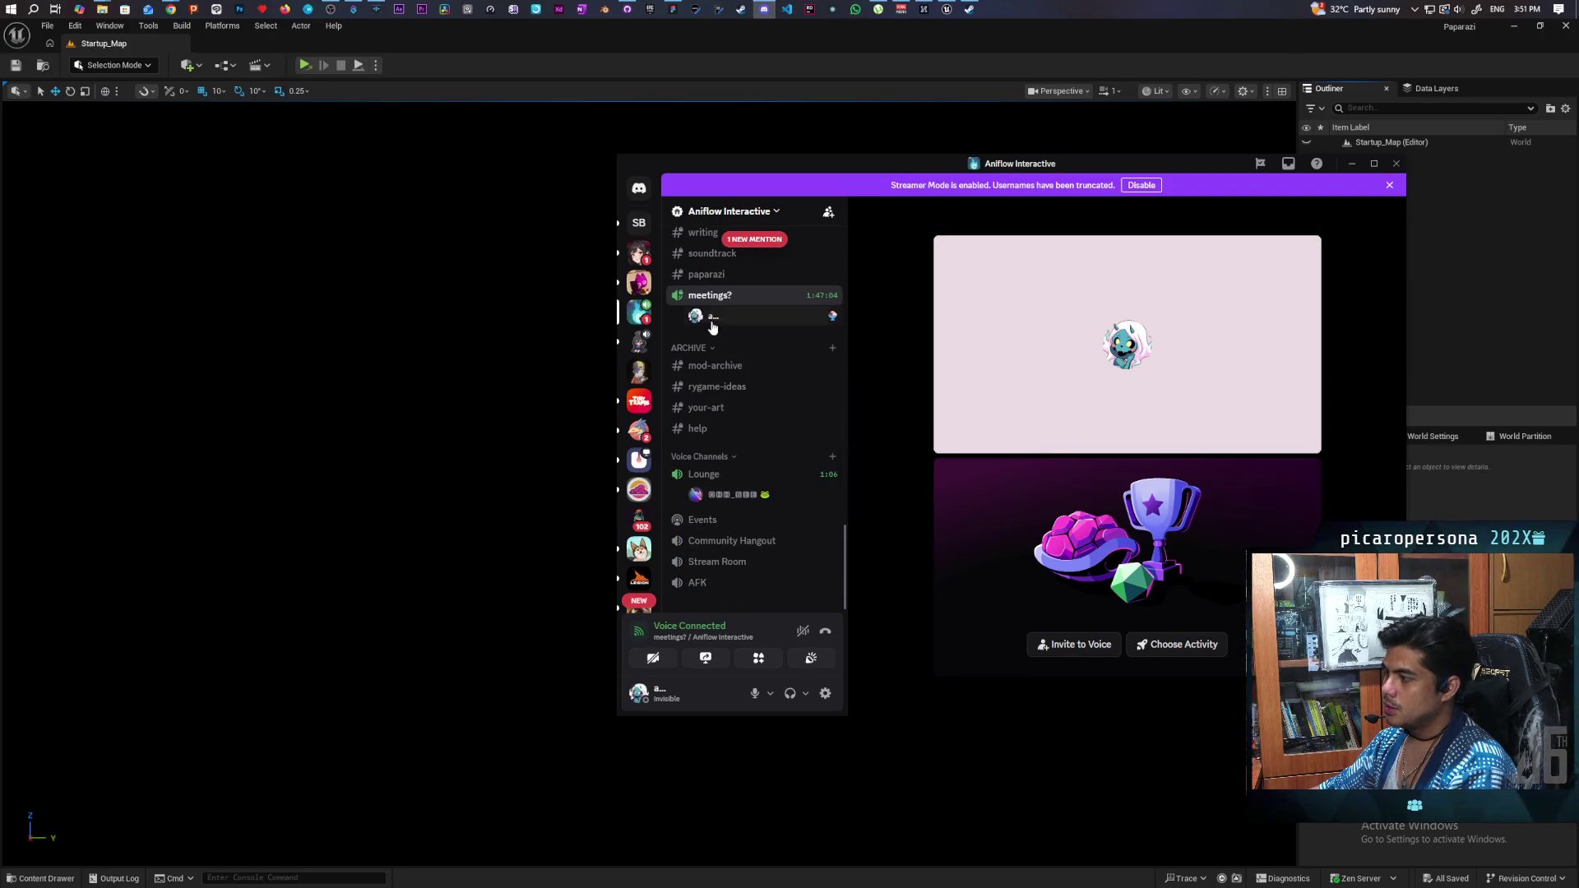
{"action": "left_click", "coordinate": [712, 315]}
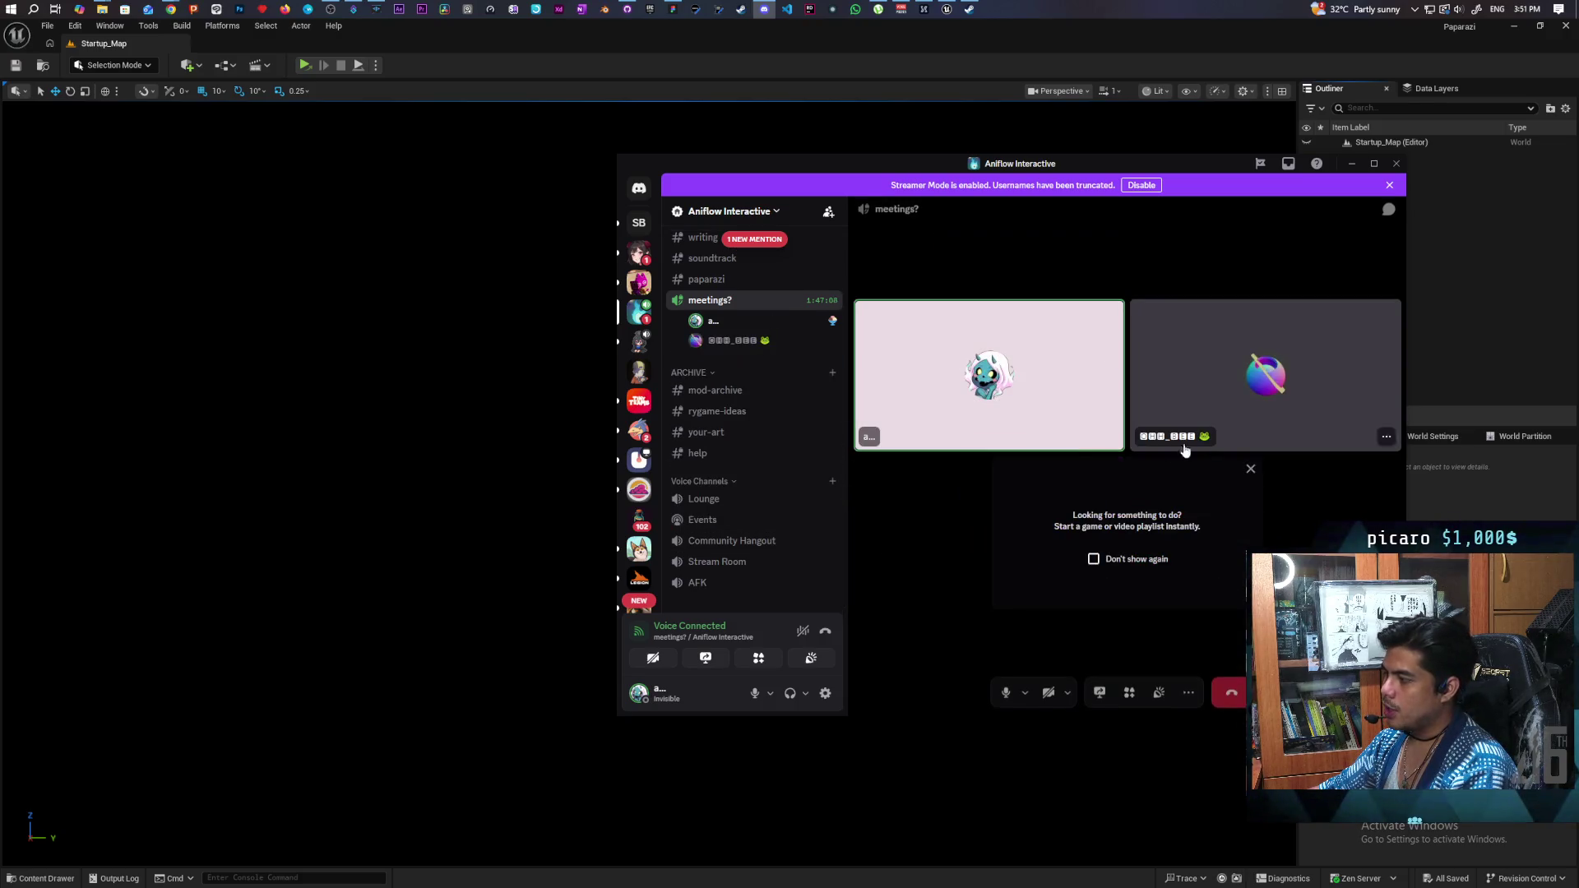
Raise the second call member's user volume to 100%
{"action": "mouse_move", "coordinate": [1026, 431]}
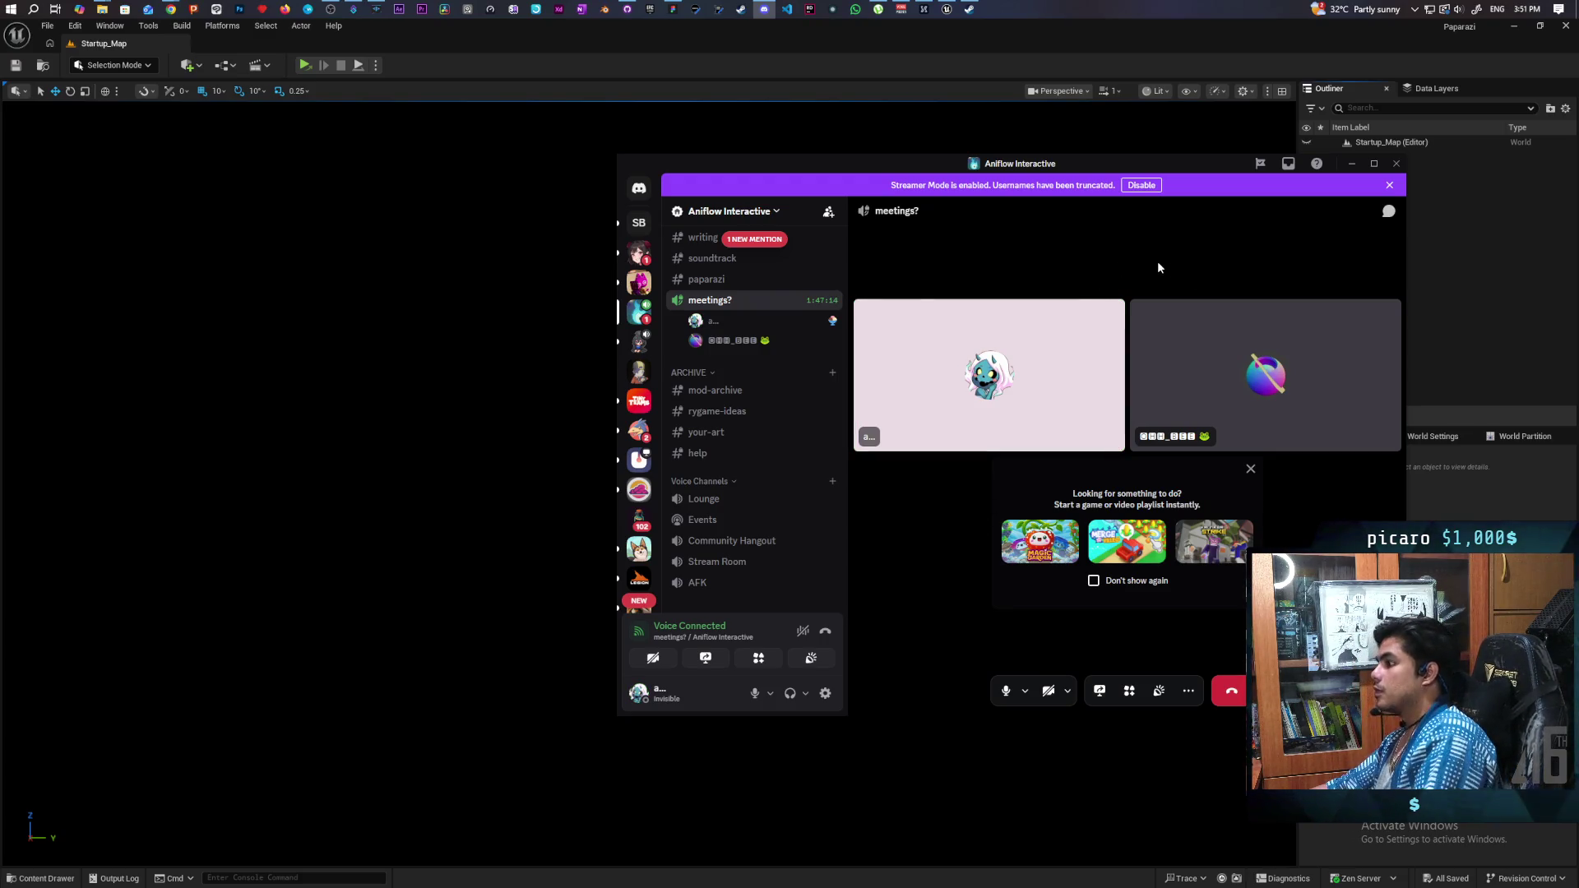
{"action": "right_click", "coordinate": [727, 342]}
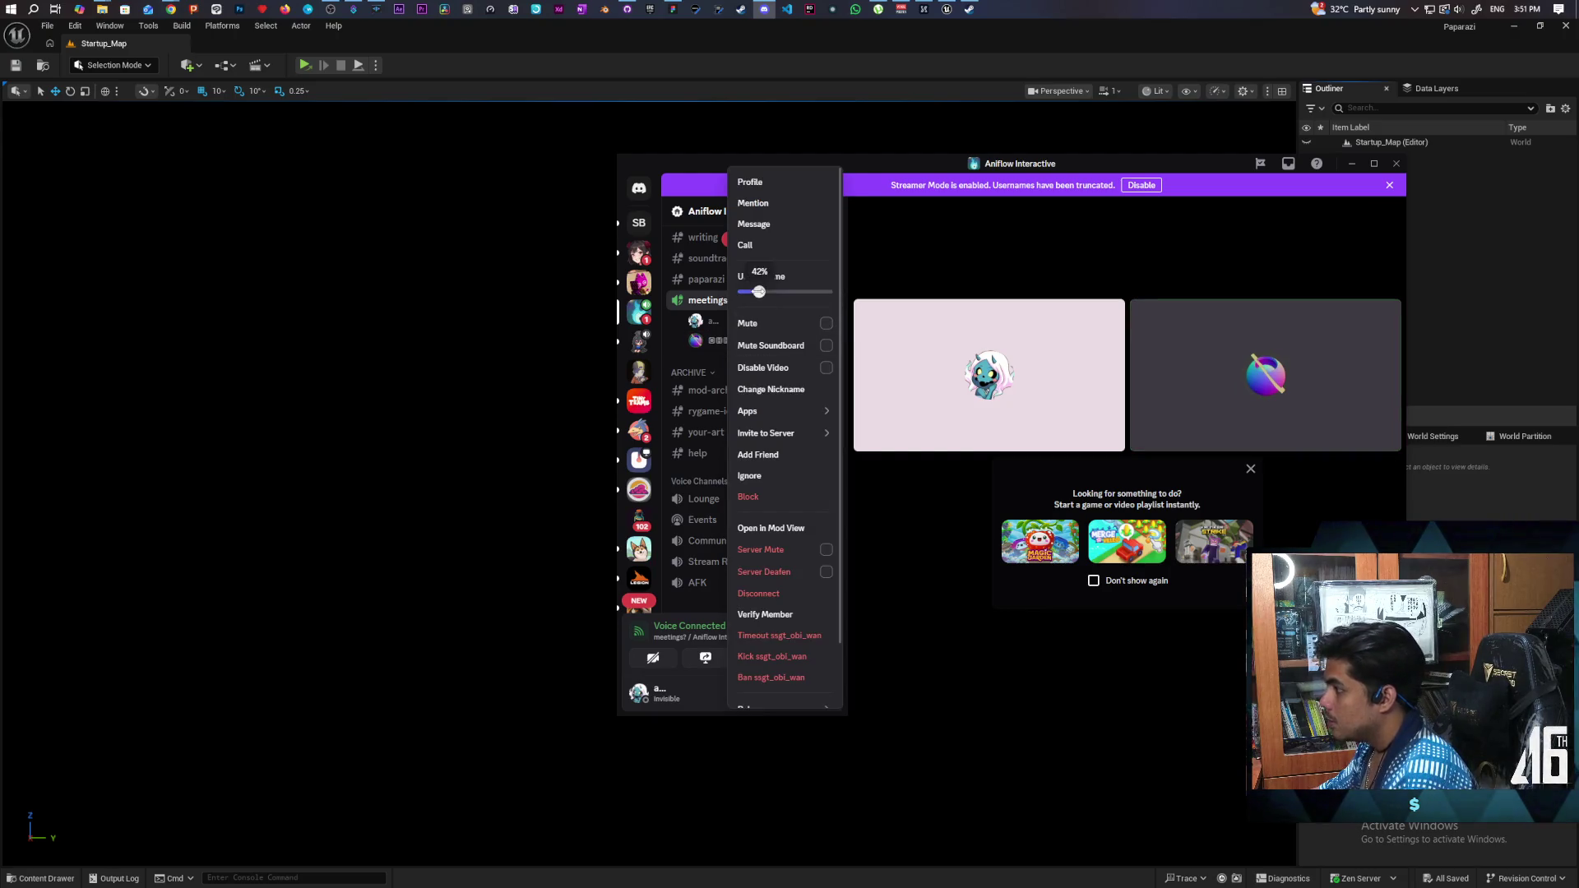
{"action": "left_click_drag", "start_coordinate": [758, 292], "coordinate": [784, 293]}
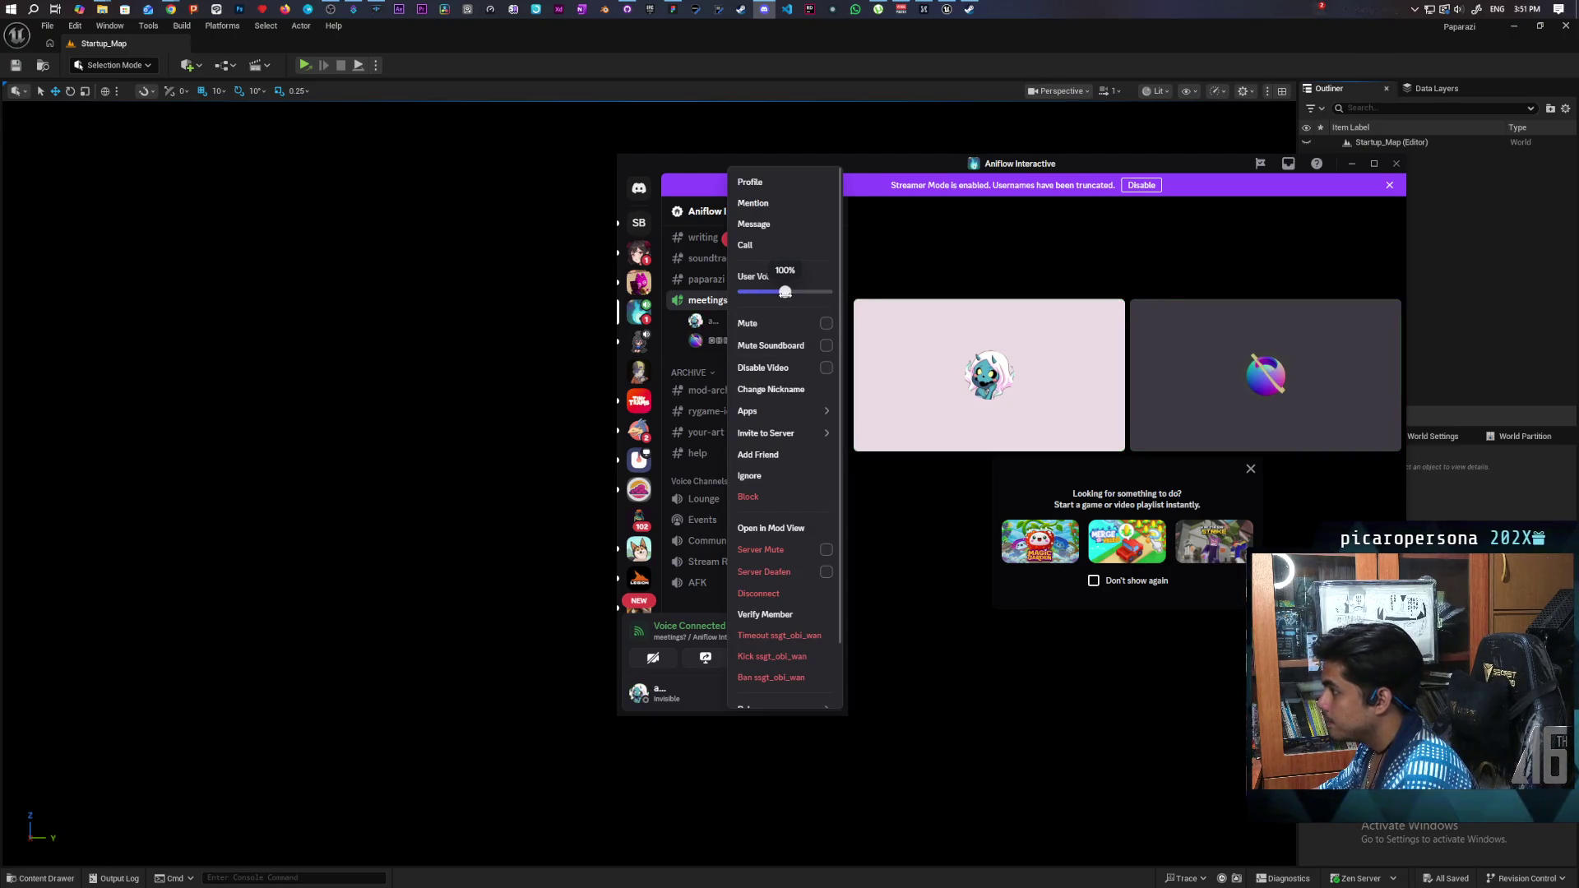
{"action": "left_click", "coordinate": [995, 264]}
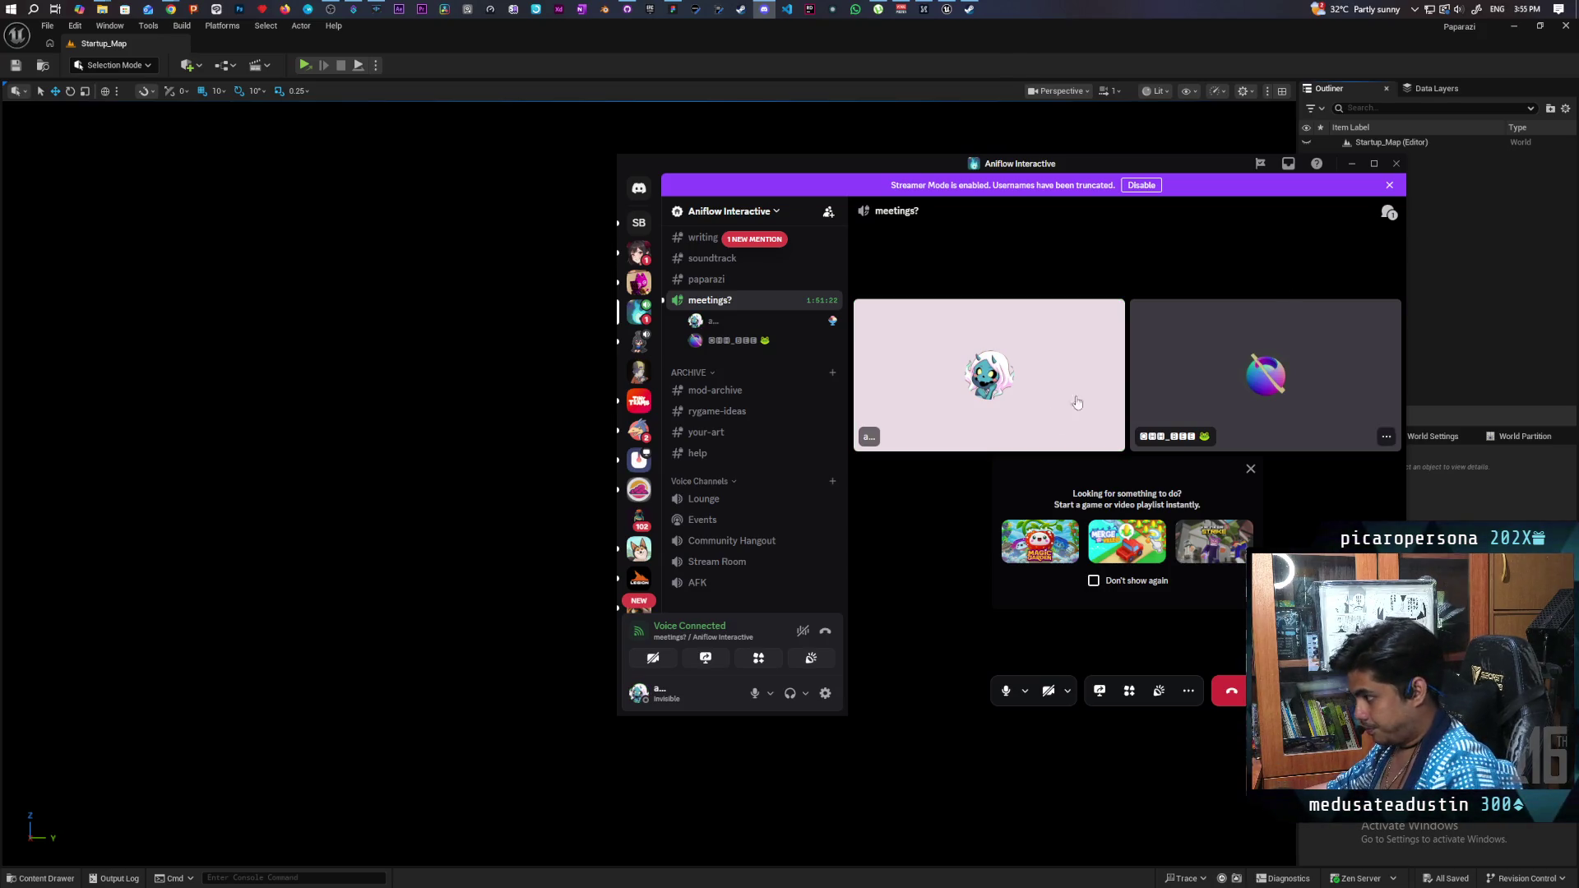
Show the meetings? text chat panel beside the voice call
{"action": "scroll", "coordinate": [770, 535], "scroll_direction": "up", "scroll_amount": 2}
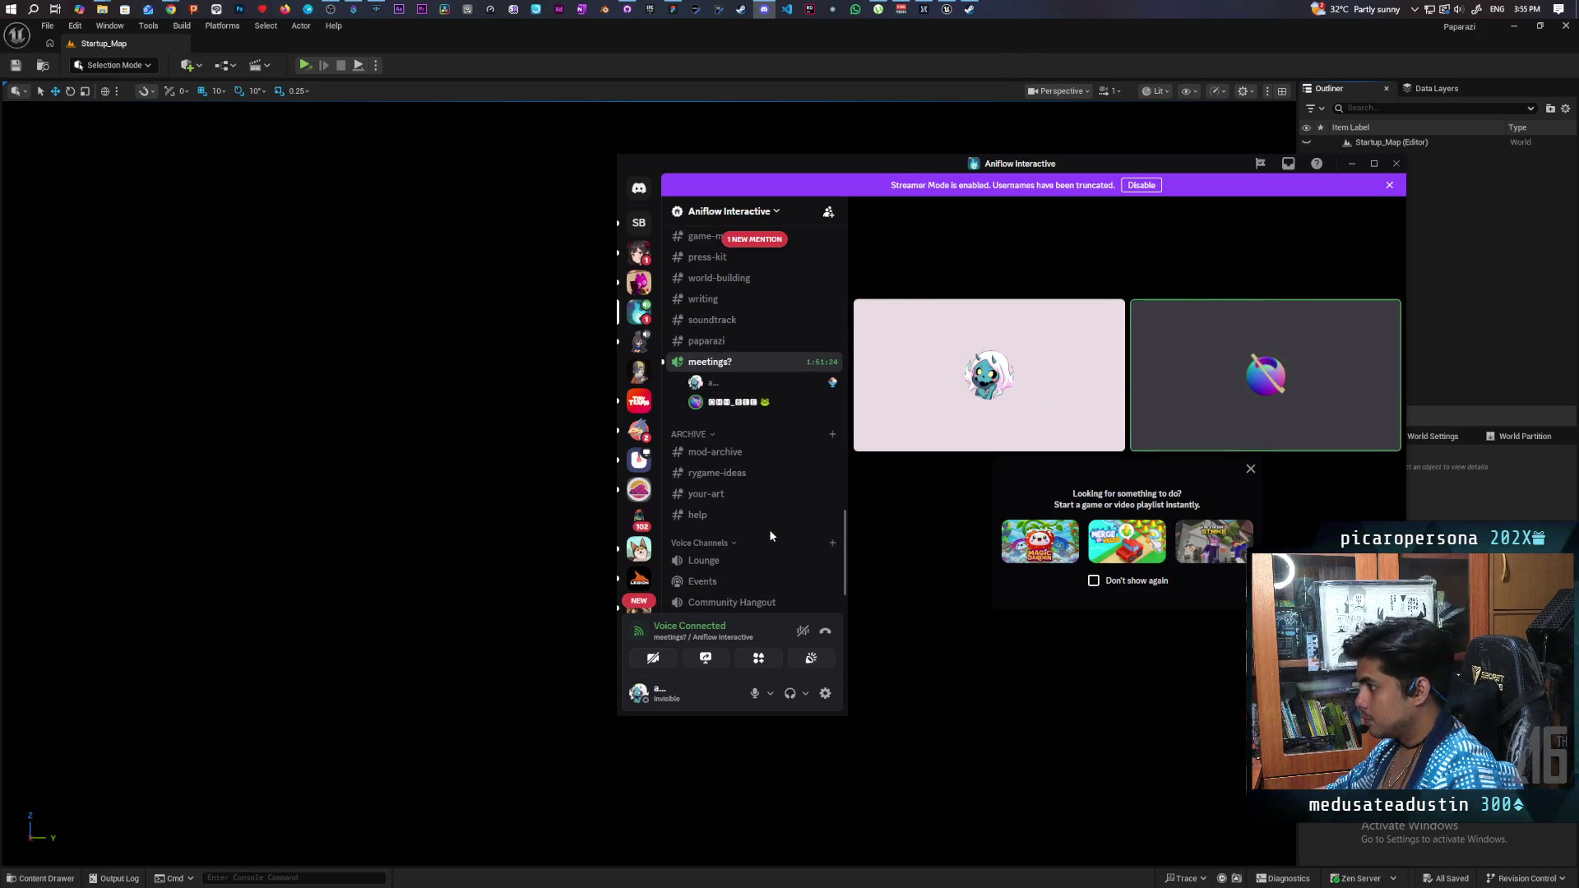
{"action": "scroll", "coordinate": [770, 536], "scroll_direction": "up", "scroll_amount": 4}
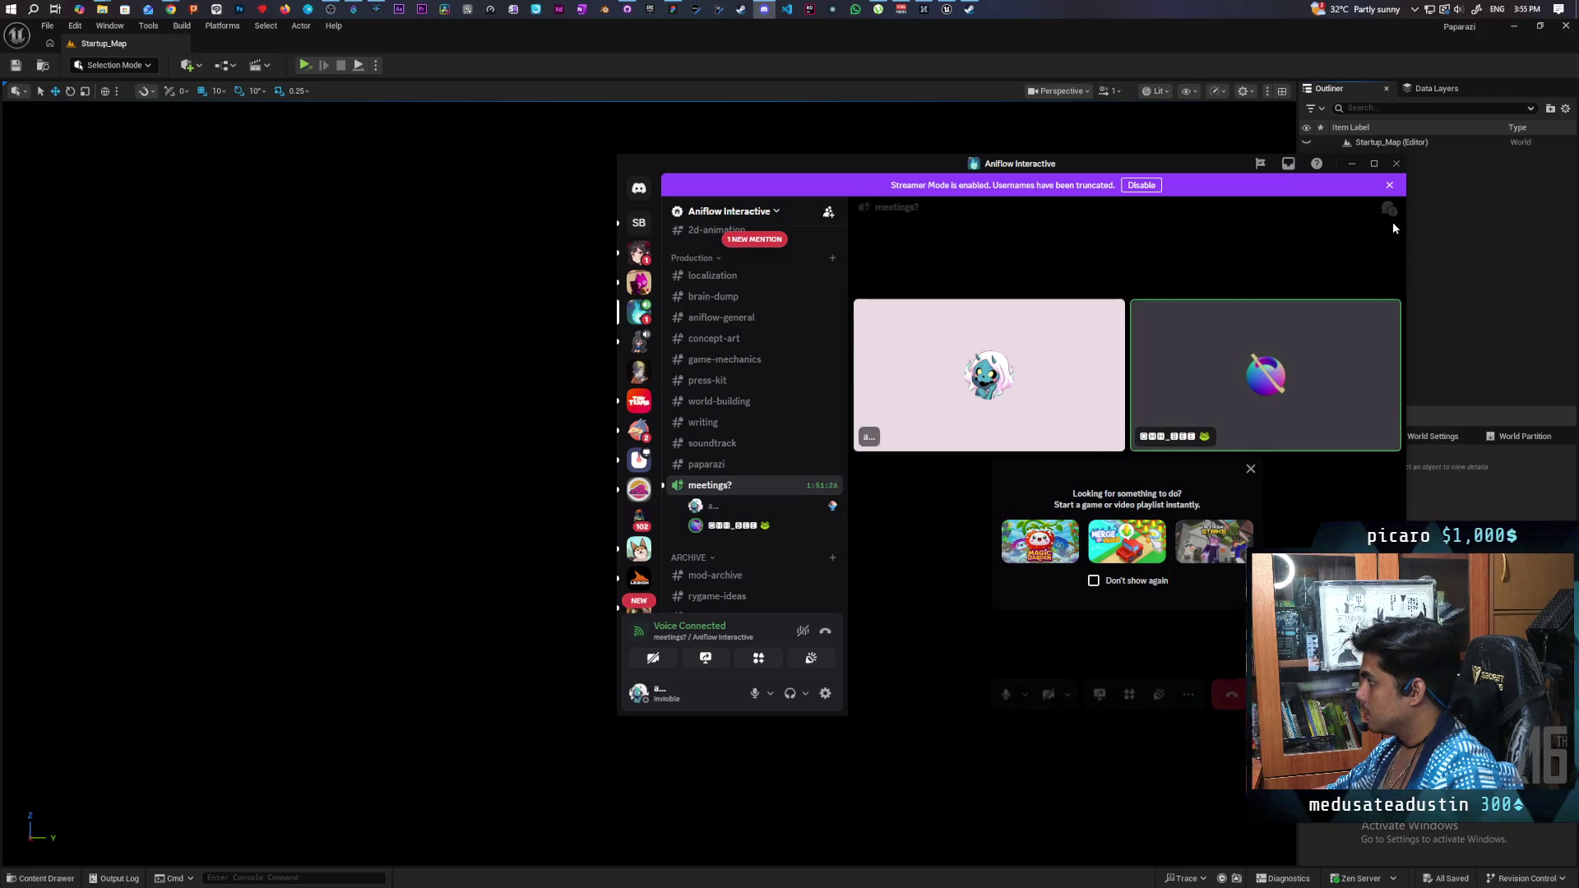
{"action": "left_click", "coordinate": [1389, 210]}
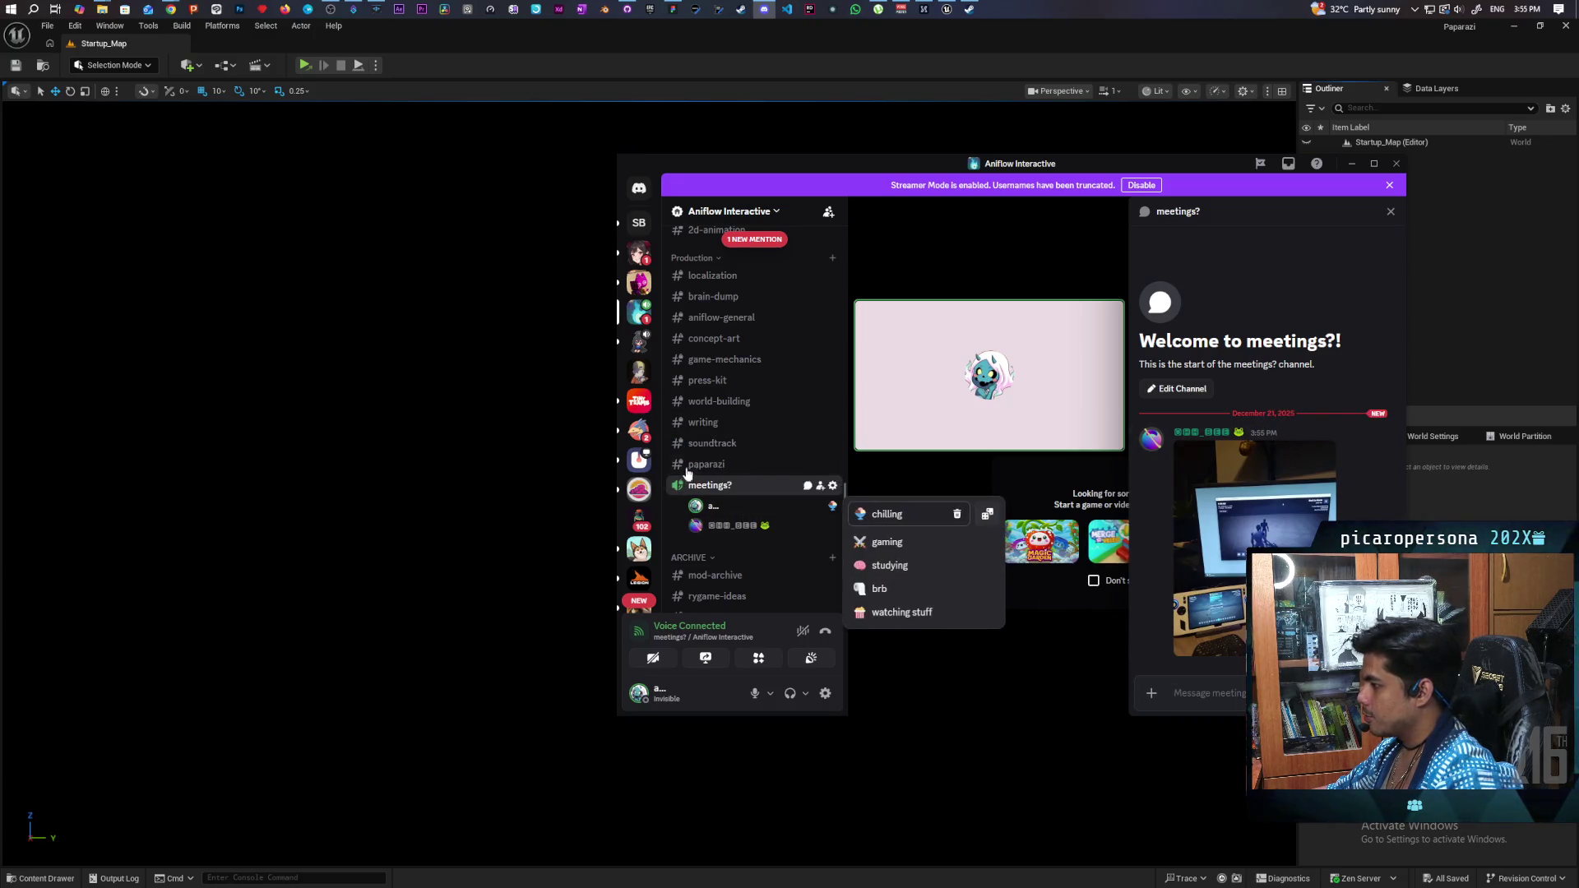
Enlarge the photo posted in the meetings? chat
{"action": "left_click", "coordinate": [1210, 477]}
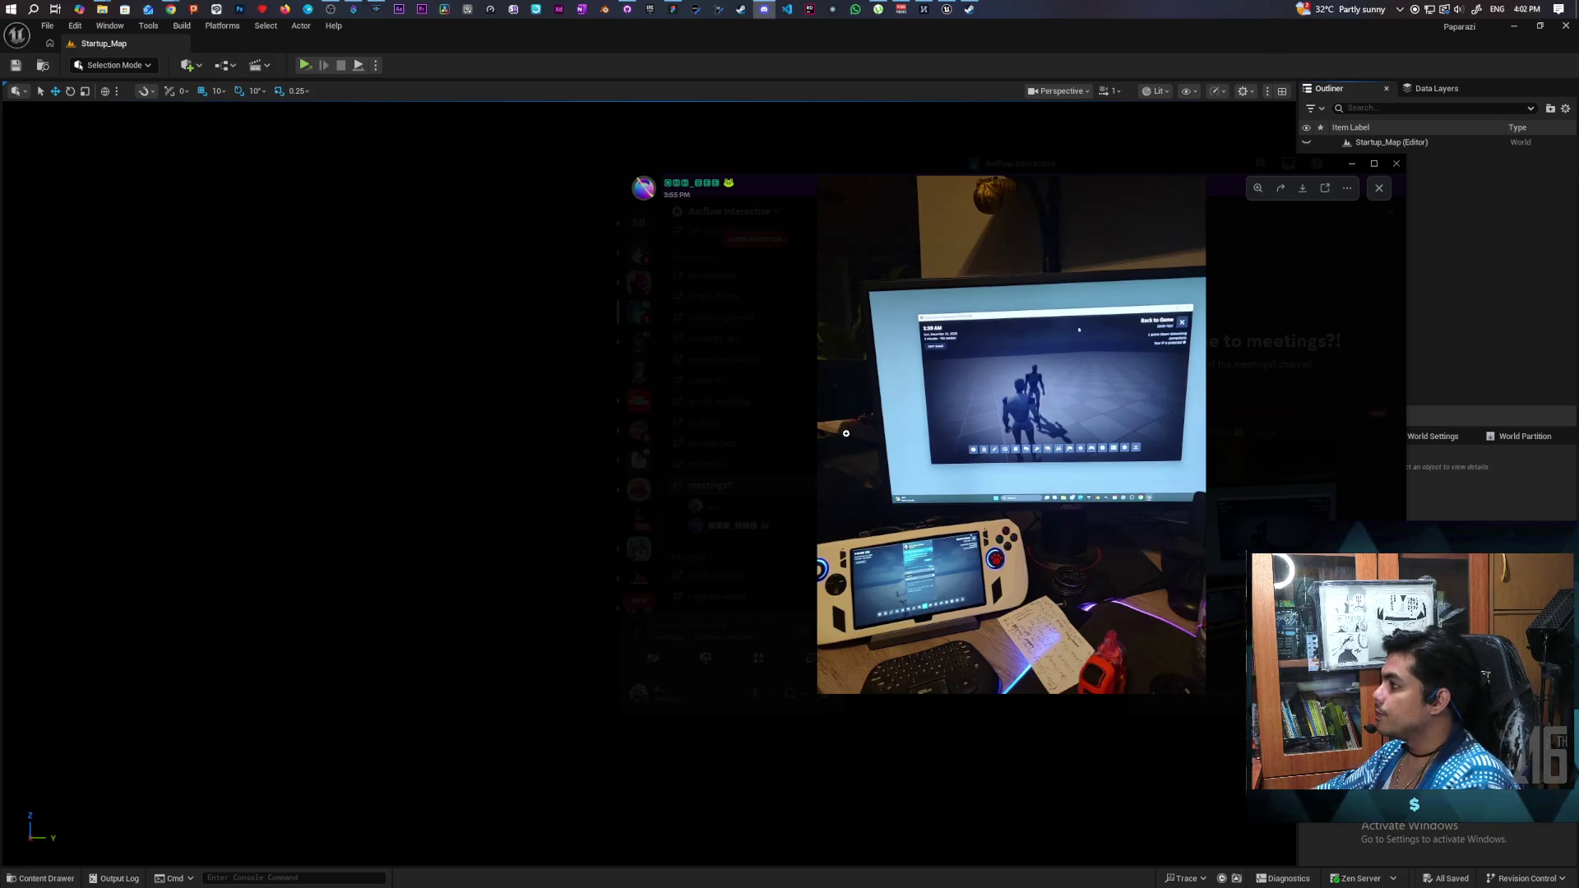
Bring the Steam store window to the front
{"action": "left_click", "coordinate": [971, 10]}
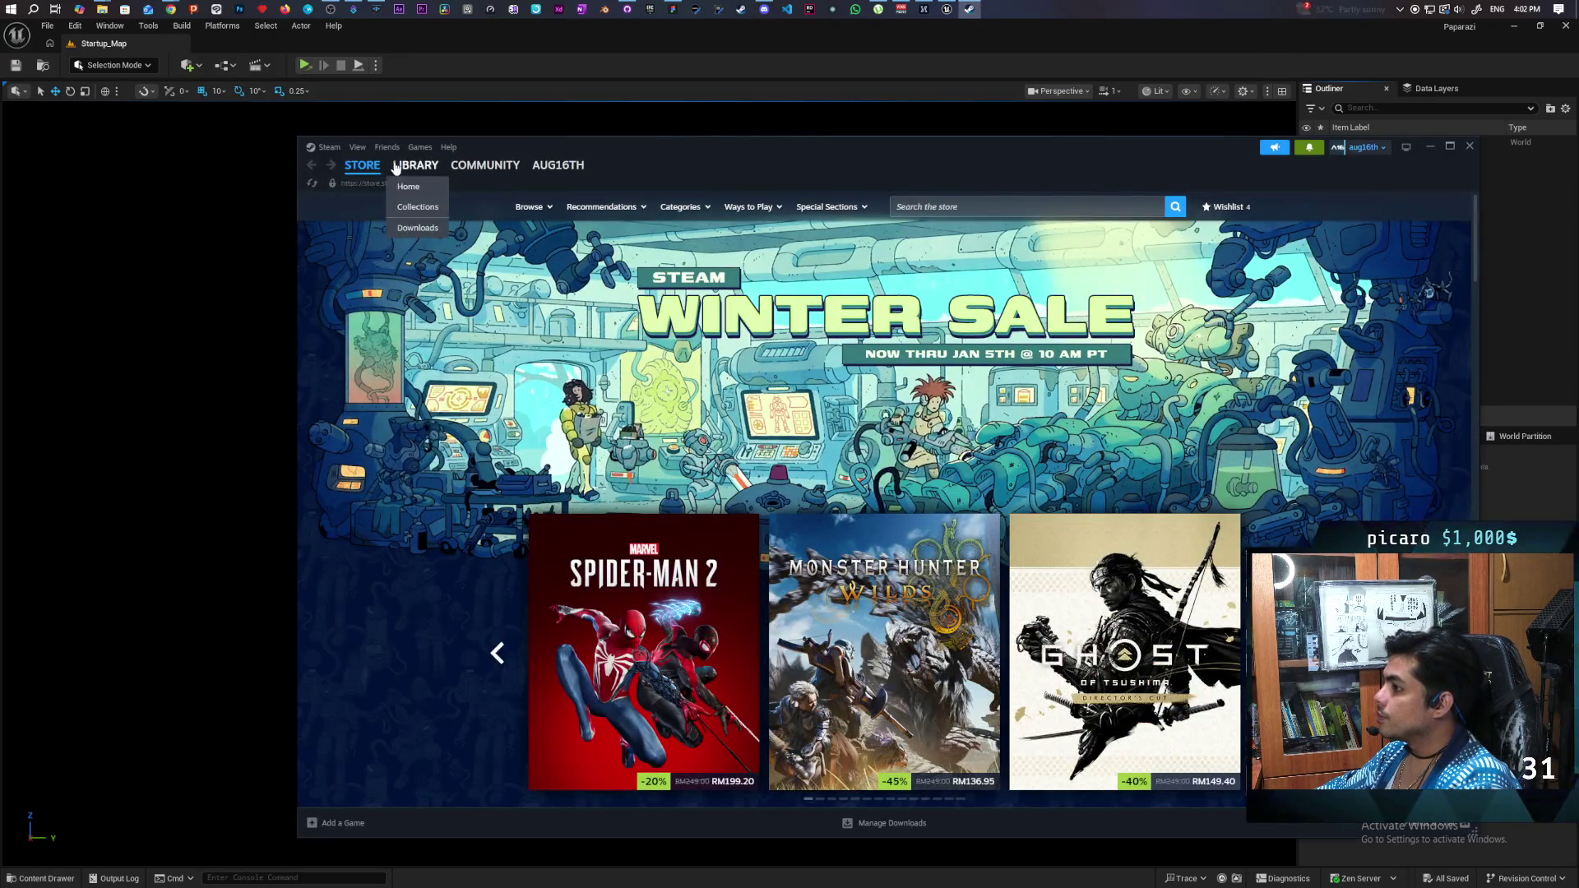
{"action": "left_click", "coordinate": [324, 147]}
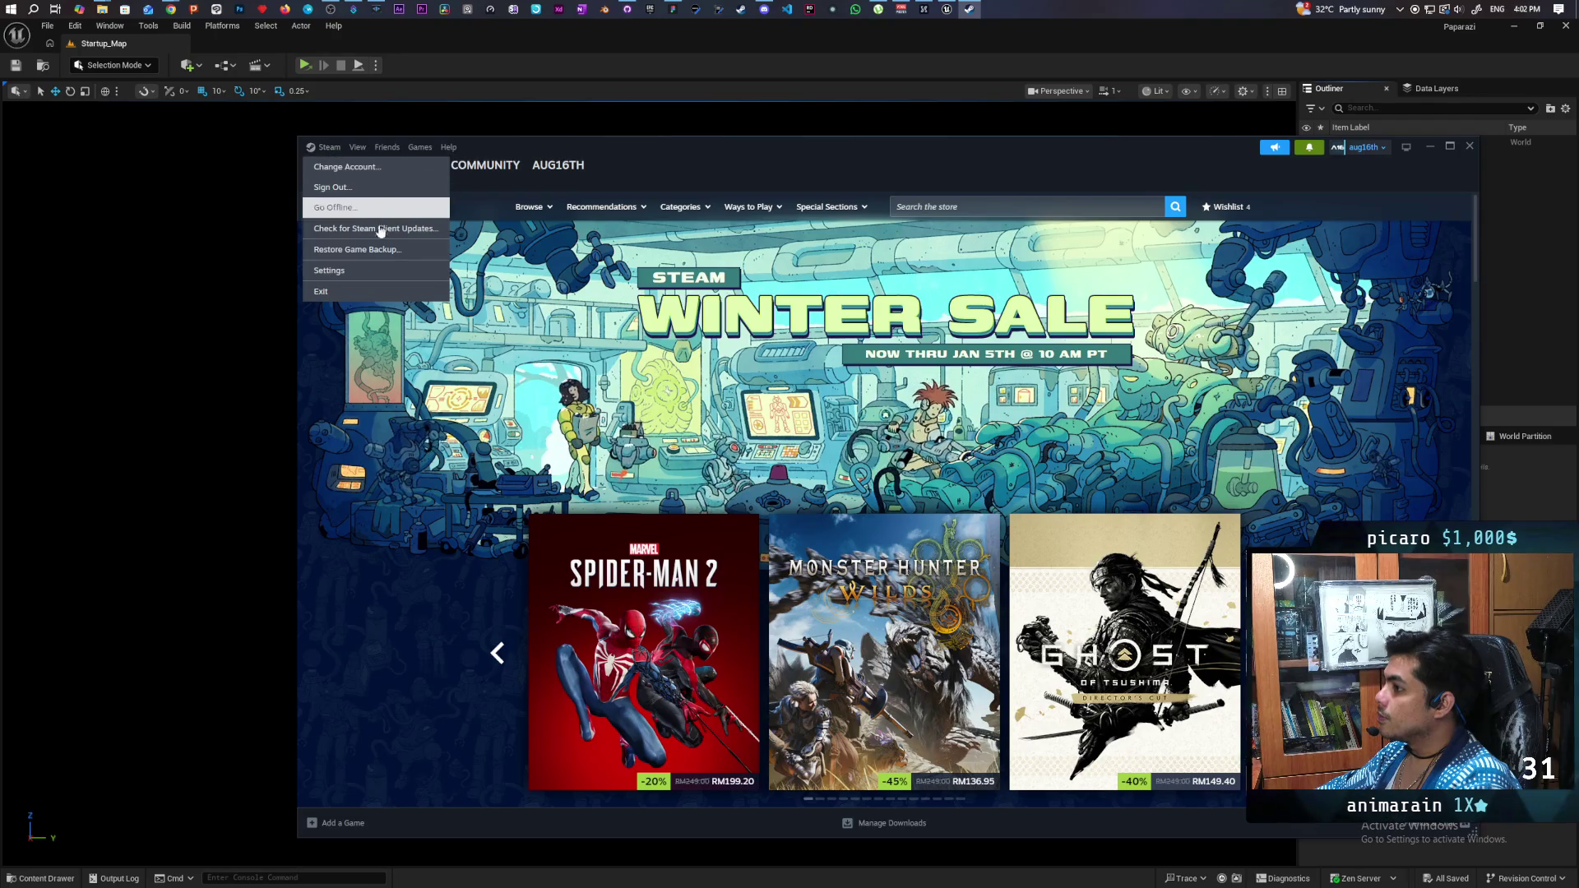
{"action": "left_click", "coordinate": [353, 270]}
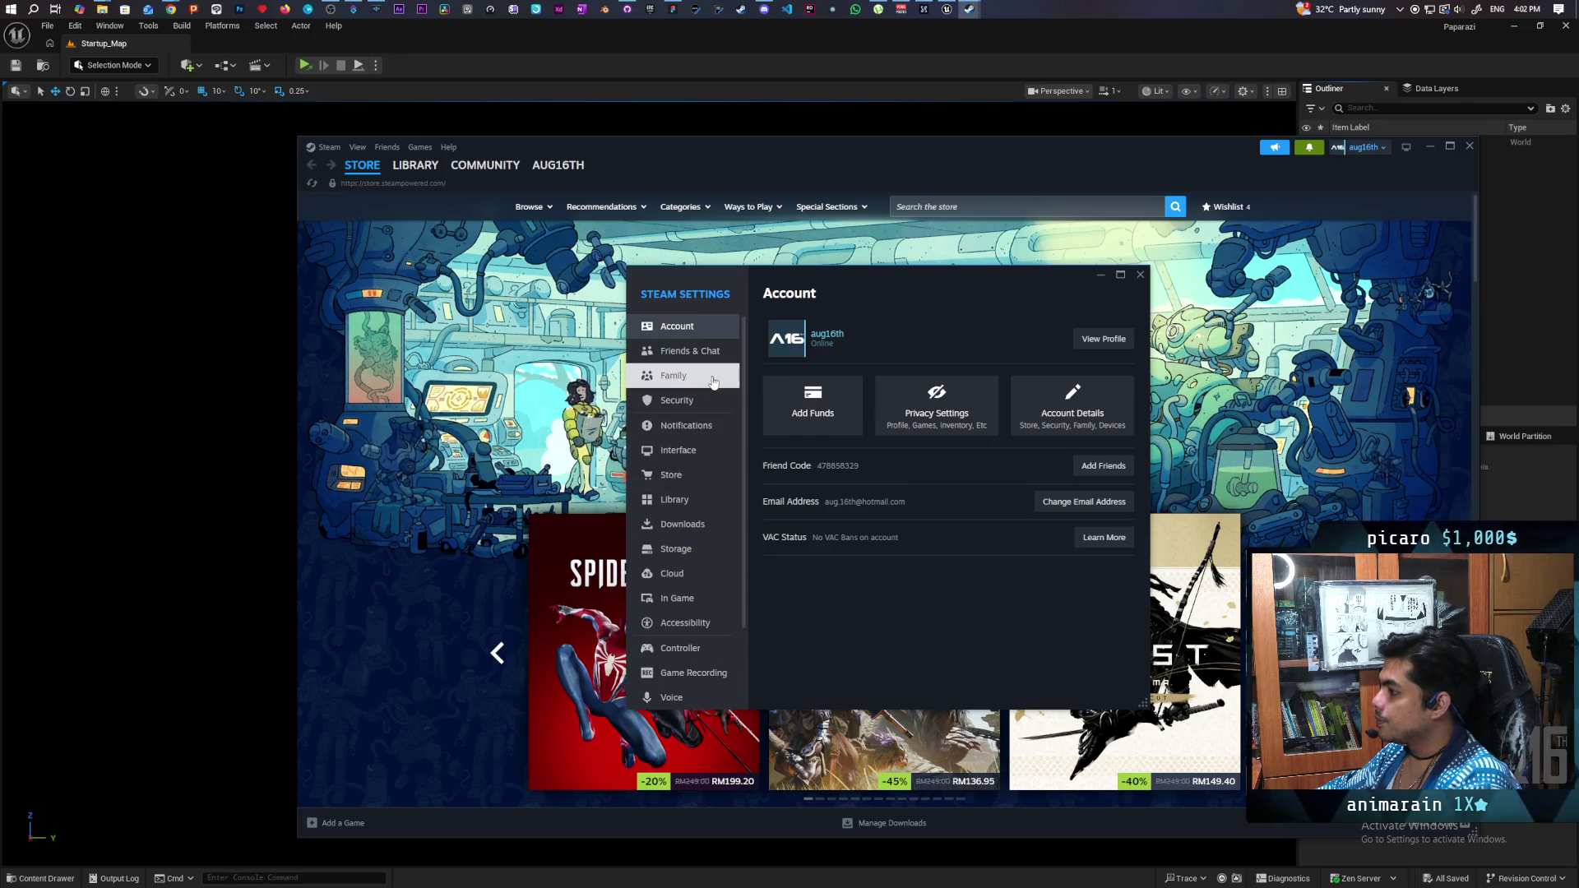
{"action": "scroll", "coordinate": [704, 387], "scroll_direction": "down", "scroll_amount": 2}
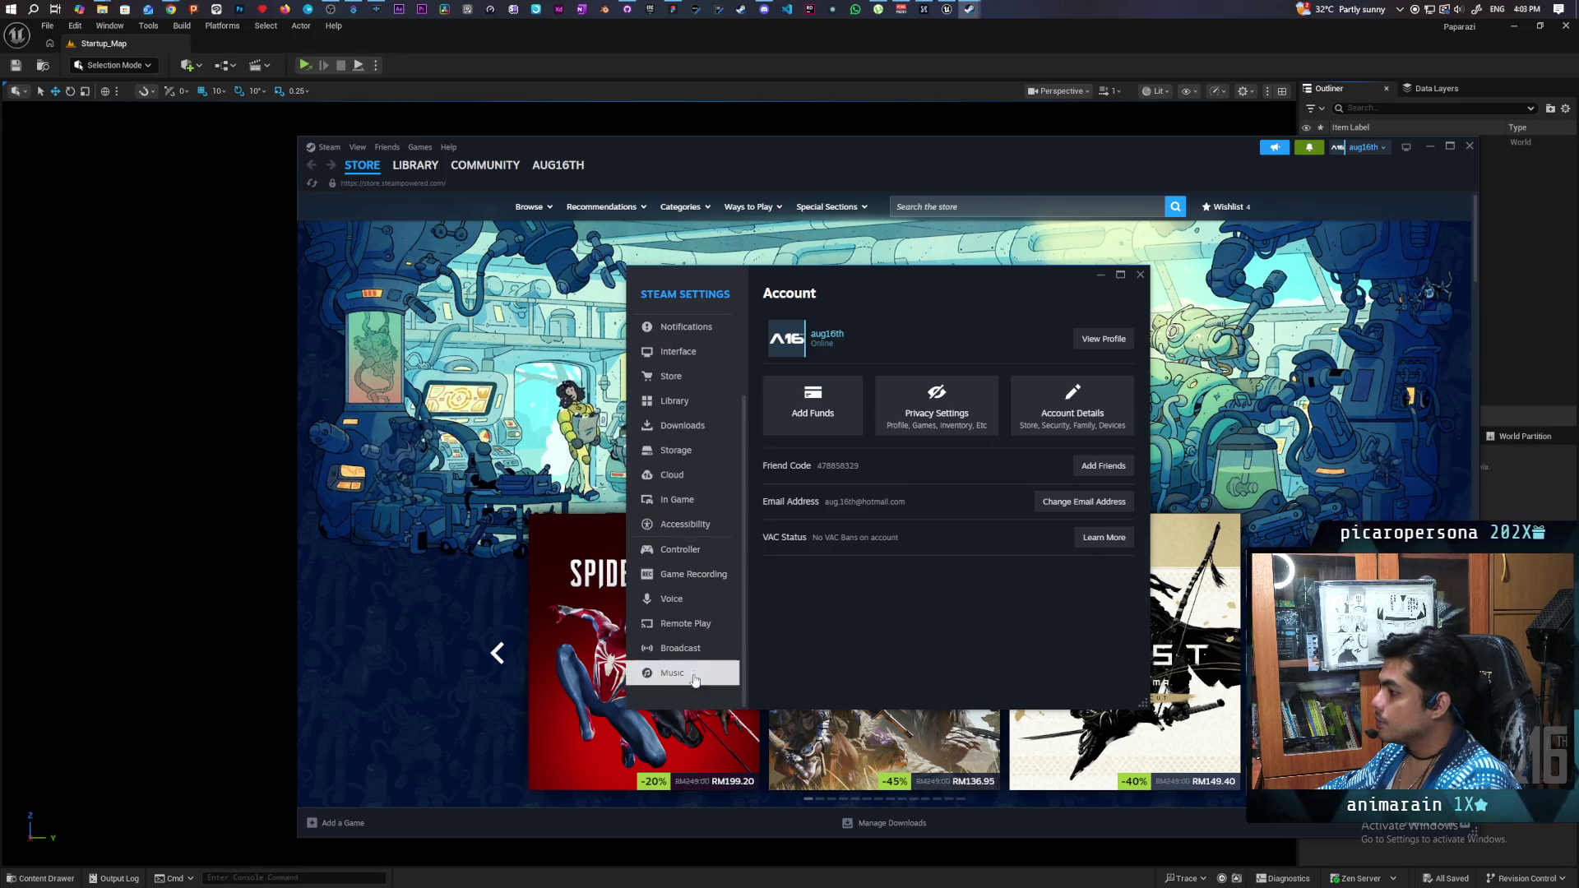
{"action": "scroll", "coordinate": [694, 646], "scroll_direction": "up", "scroll_amount": 2}
{"action": "left_click", "coordinate": [683, 524]}
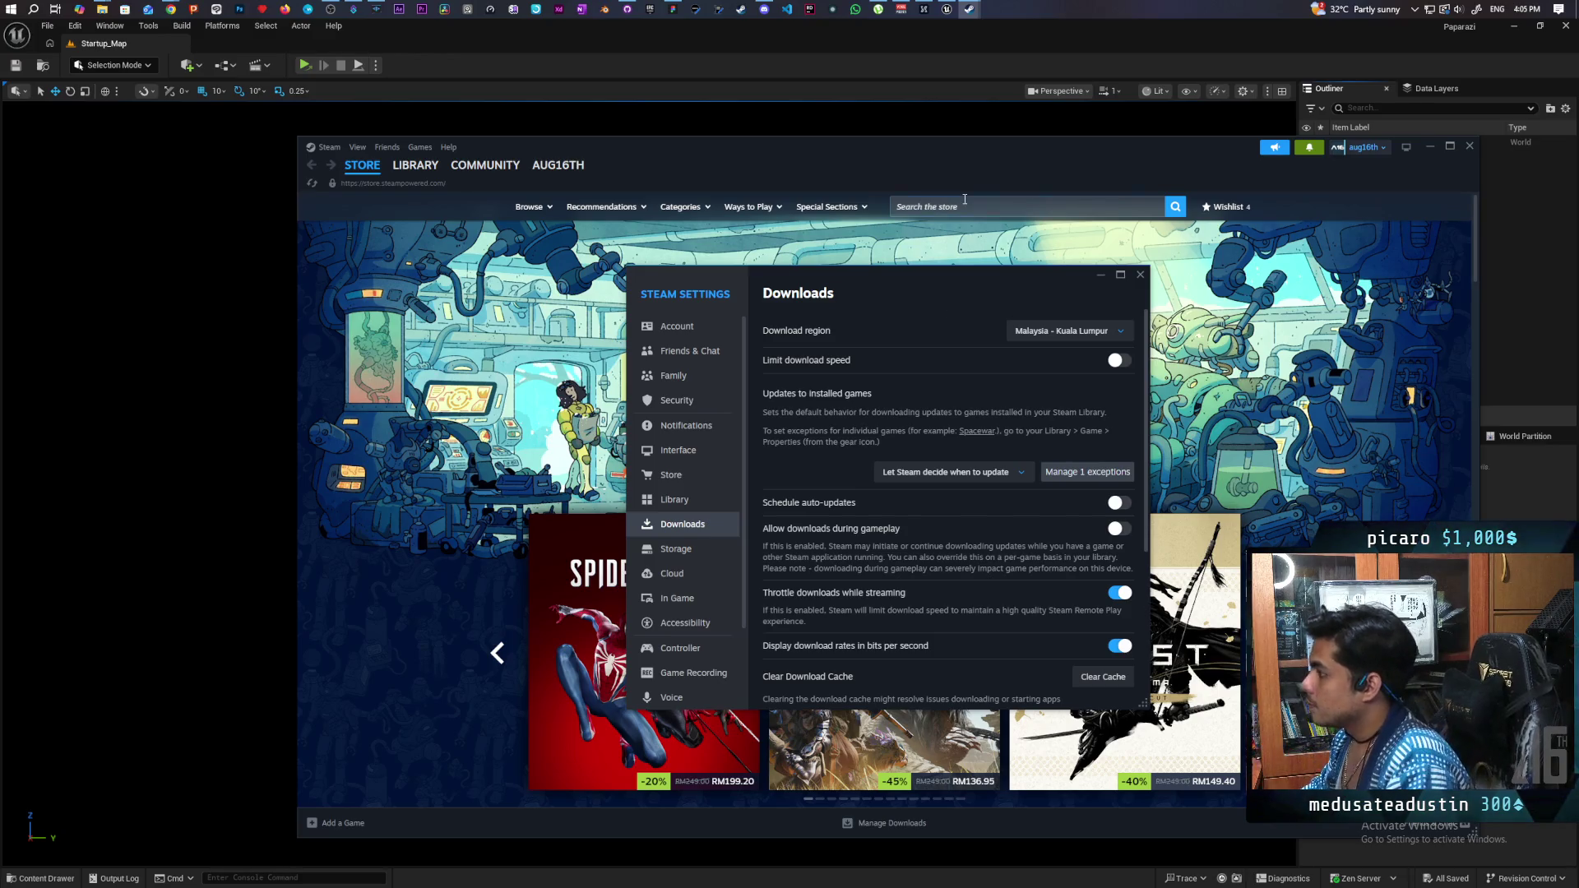
Switch back to the Unreal Editor window from the taskbar
{"action": "mouse_move", "coordinate": [955, 14]}
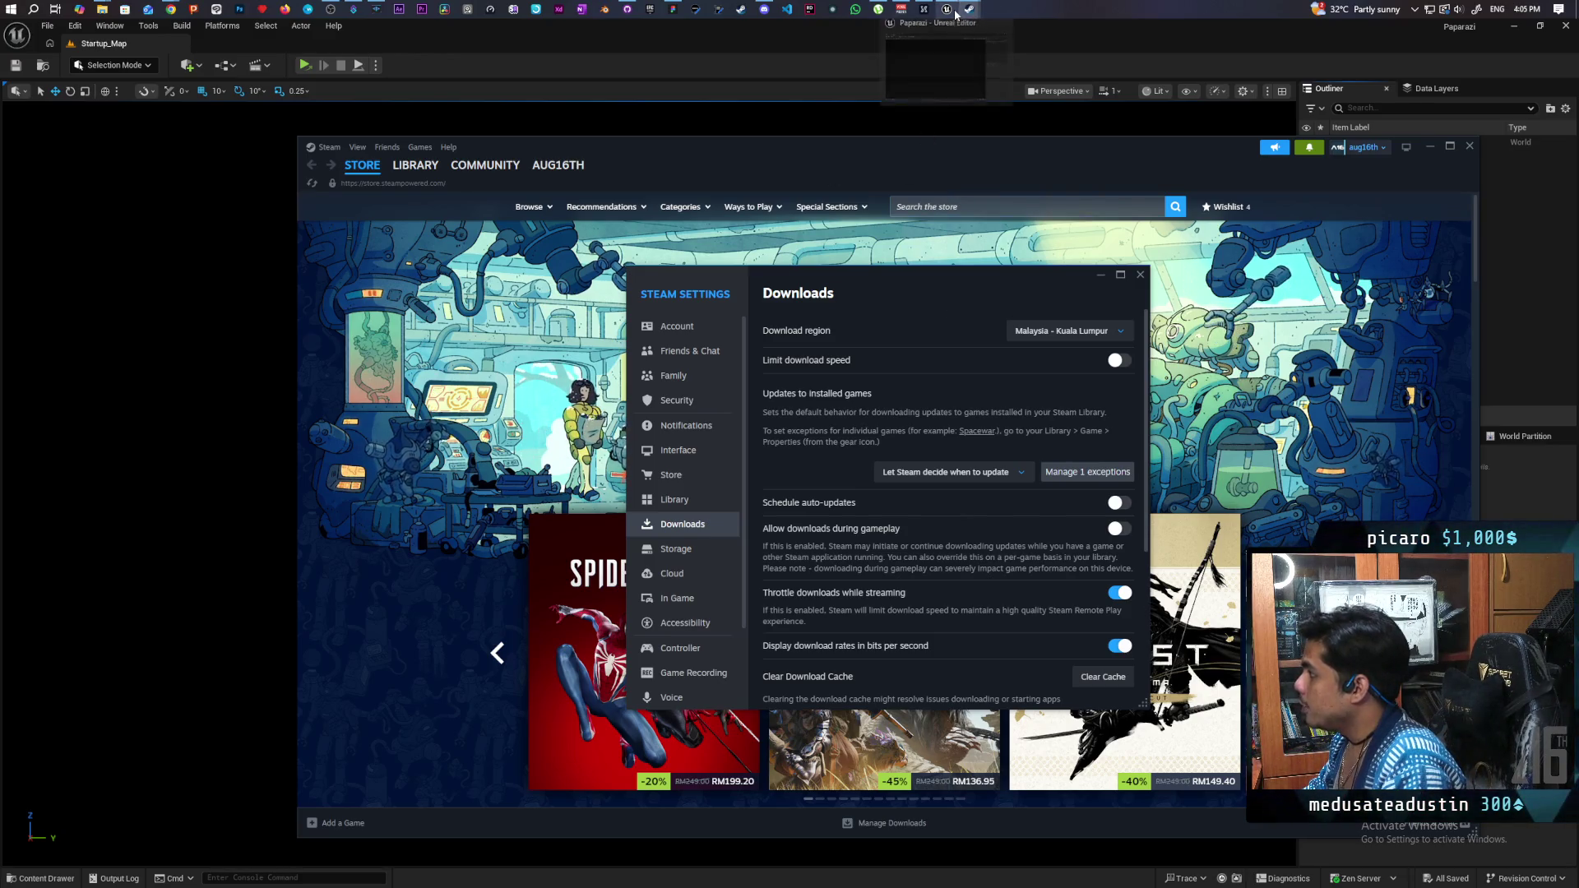
{"action": "left_click", "coordinate": [945, 51]}
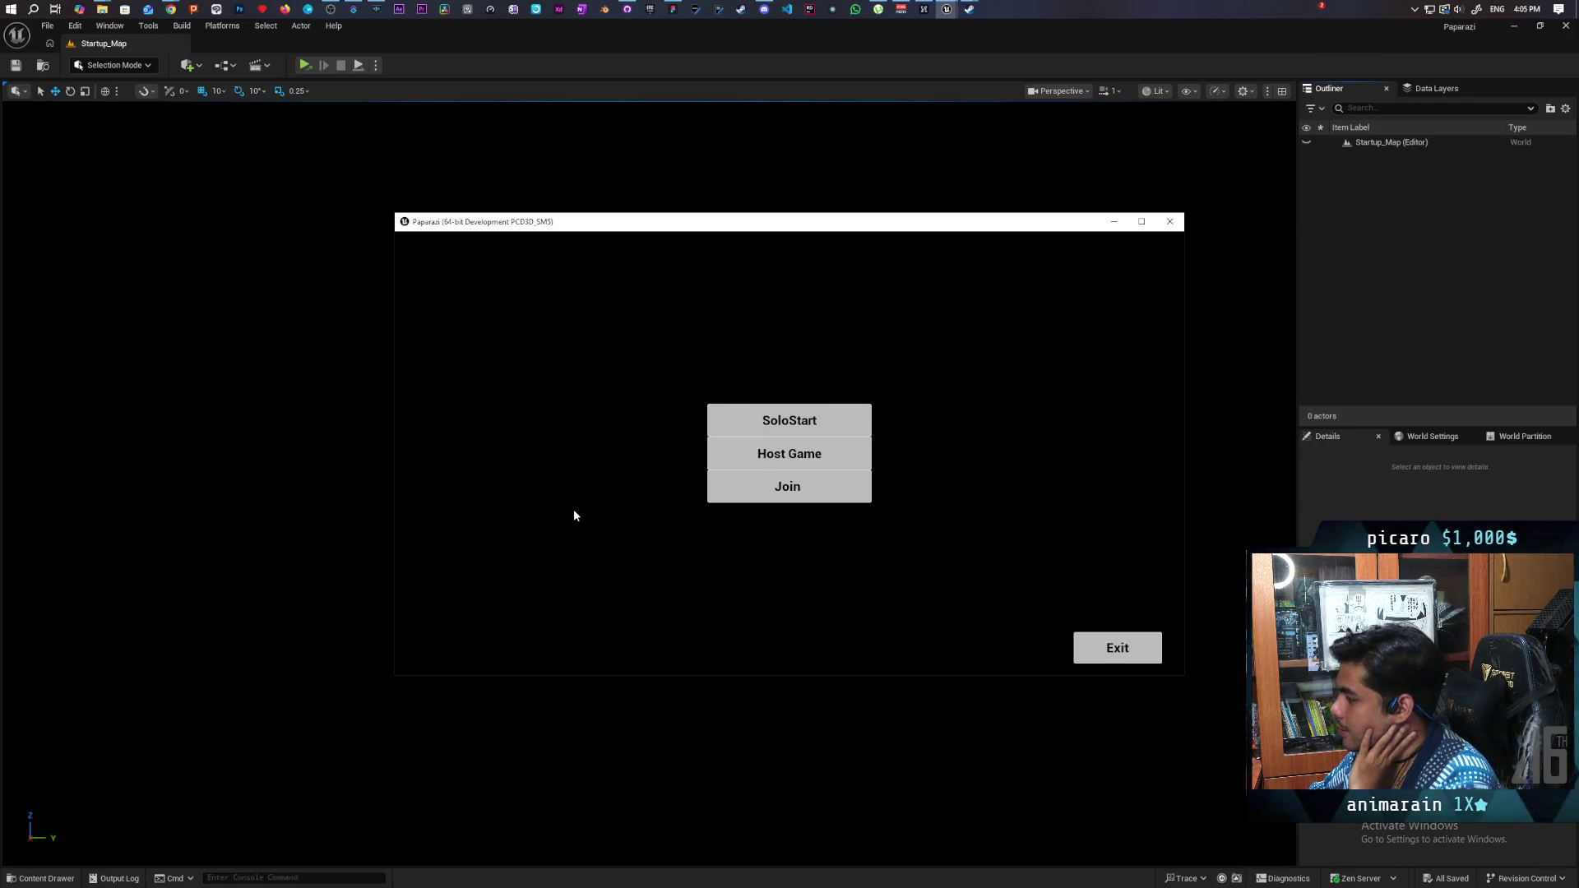
Choose Host Game on the Paparazi main menu to start a new session
{"action": "left_click", "coordinate": [821, 459]}
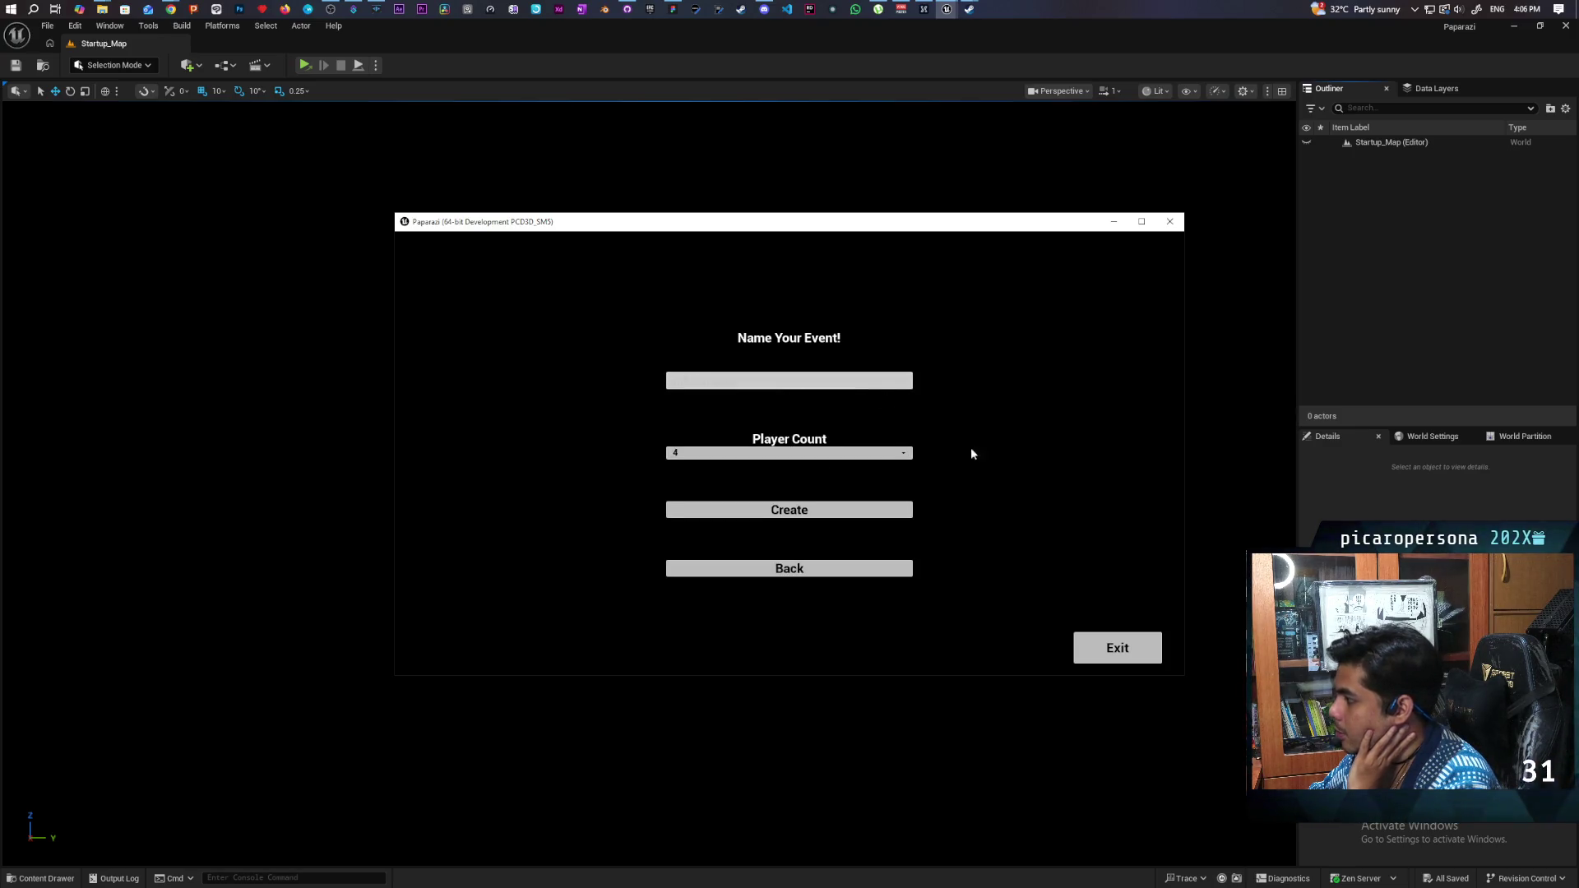
Create the hosted 4-player event and load into the level, briefly checking the Steam overlay
{"action": "left_click", "coordinate": [808, 516]}
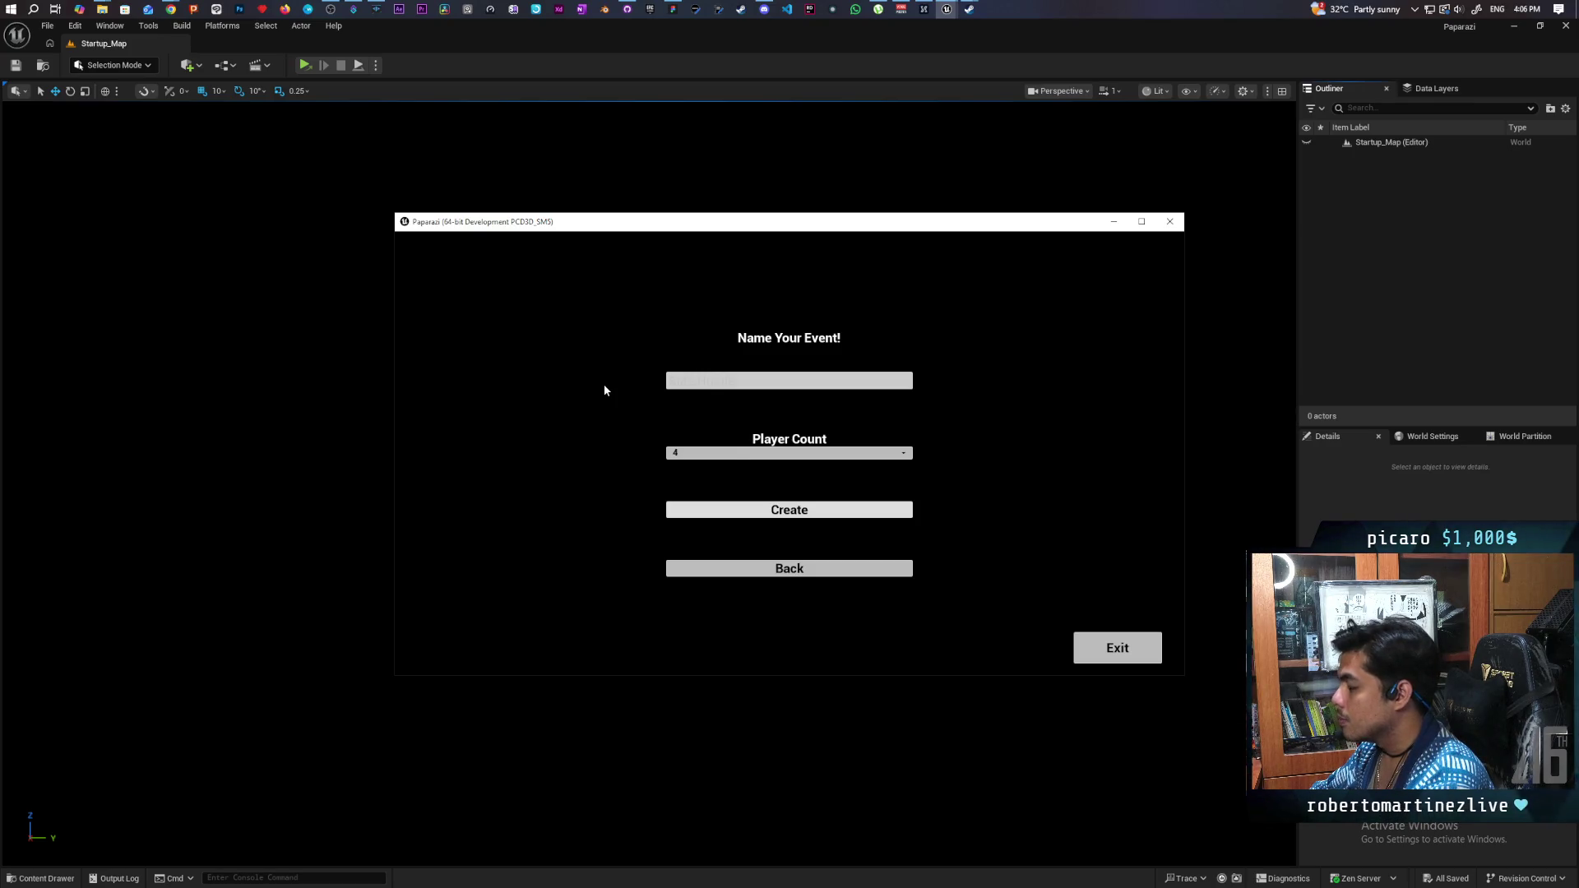
{"action": "key", "text": "shift+Tab"}
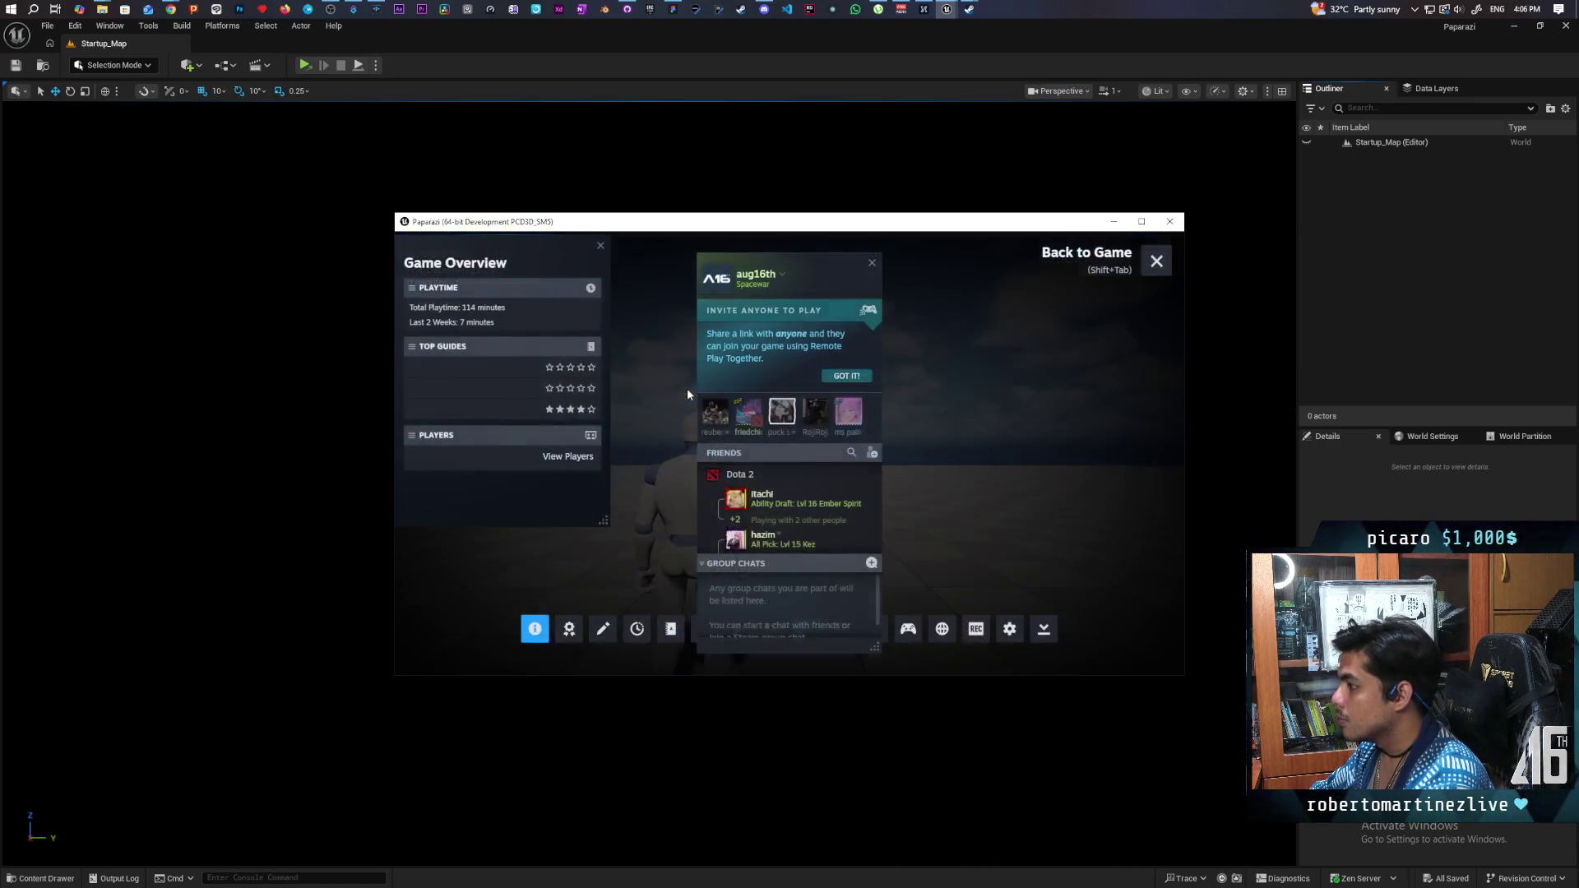
{"action": "key", "text": "shift+Tab"}
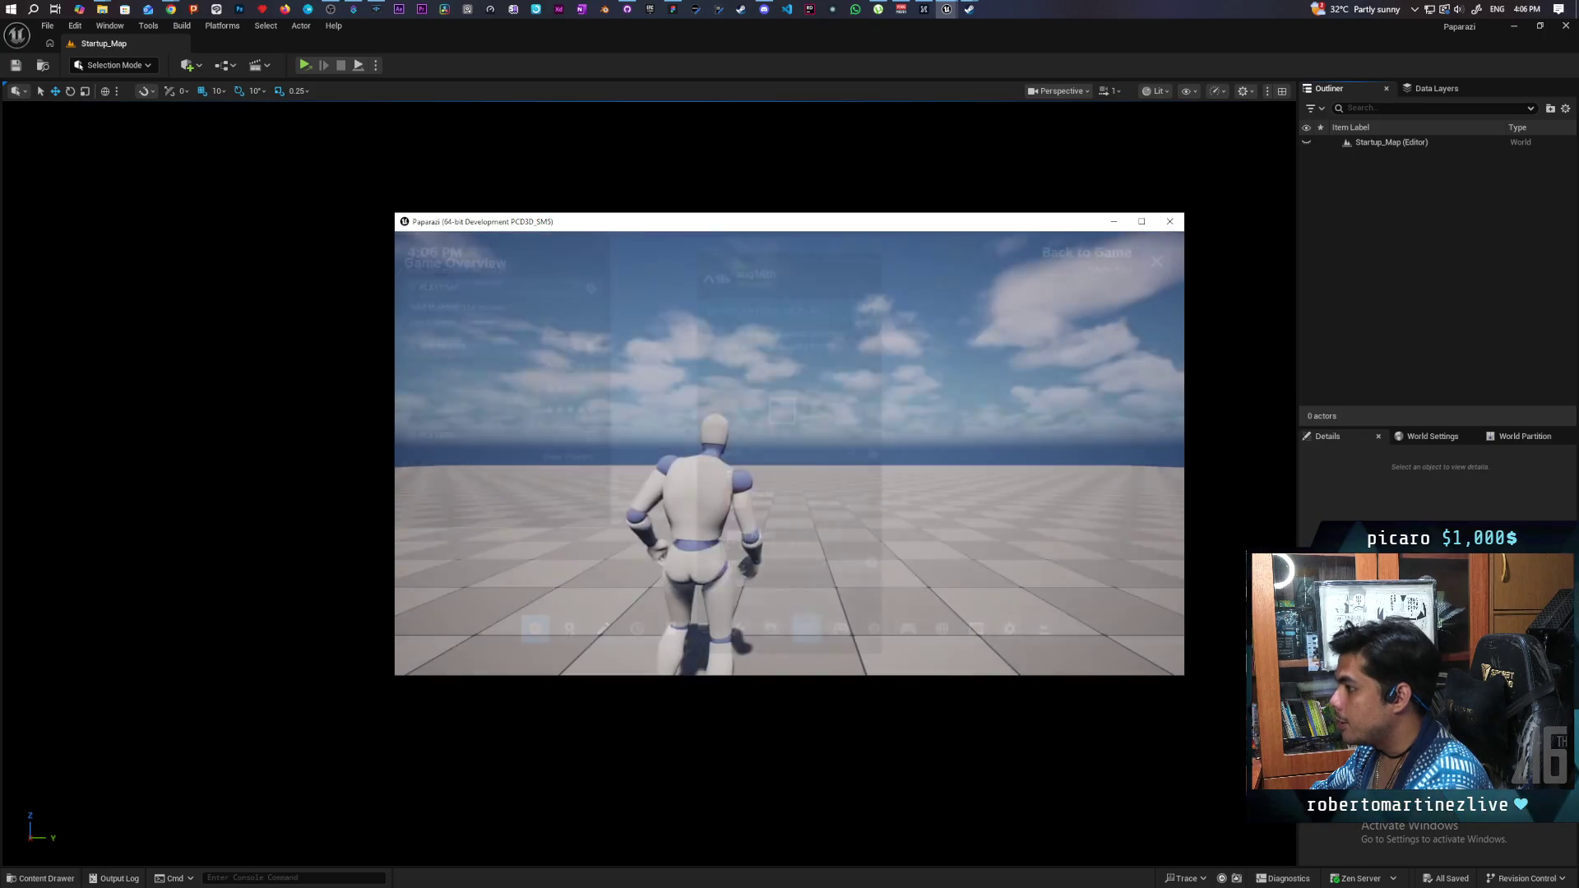
Run the mannequin forward around the tiled floor until a second player joins
{"action": "key", "text": "w"}
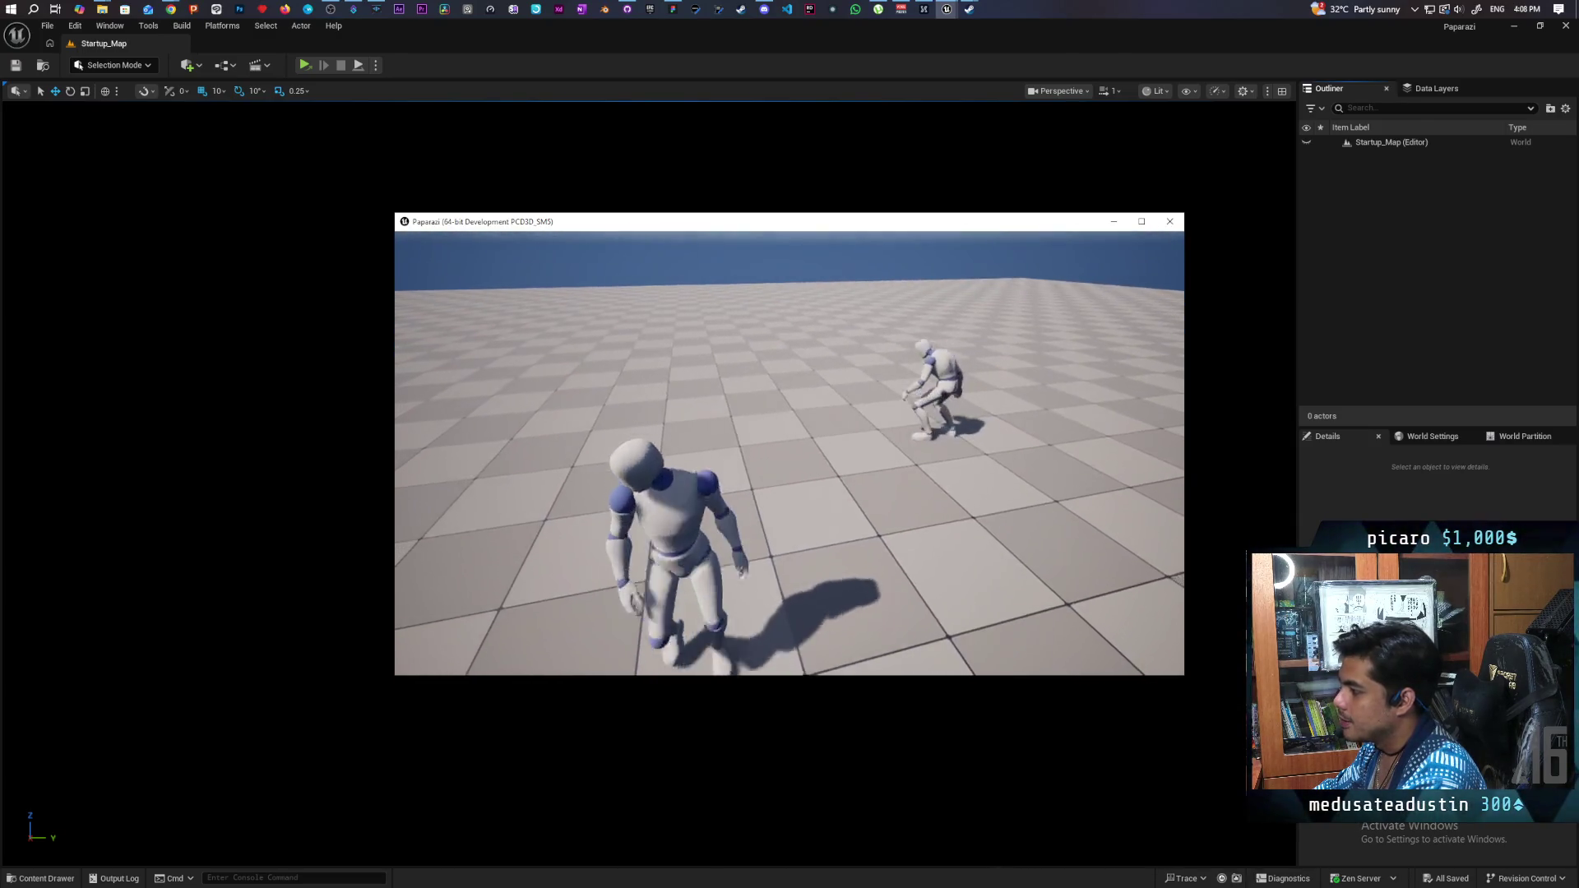
Turn on the stat unit frame-timing overlay from the in-game console
{"action": "key", "text": "grave"}
{"action": "type", "text": "stat unit"}
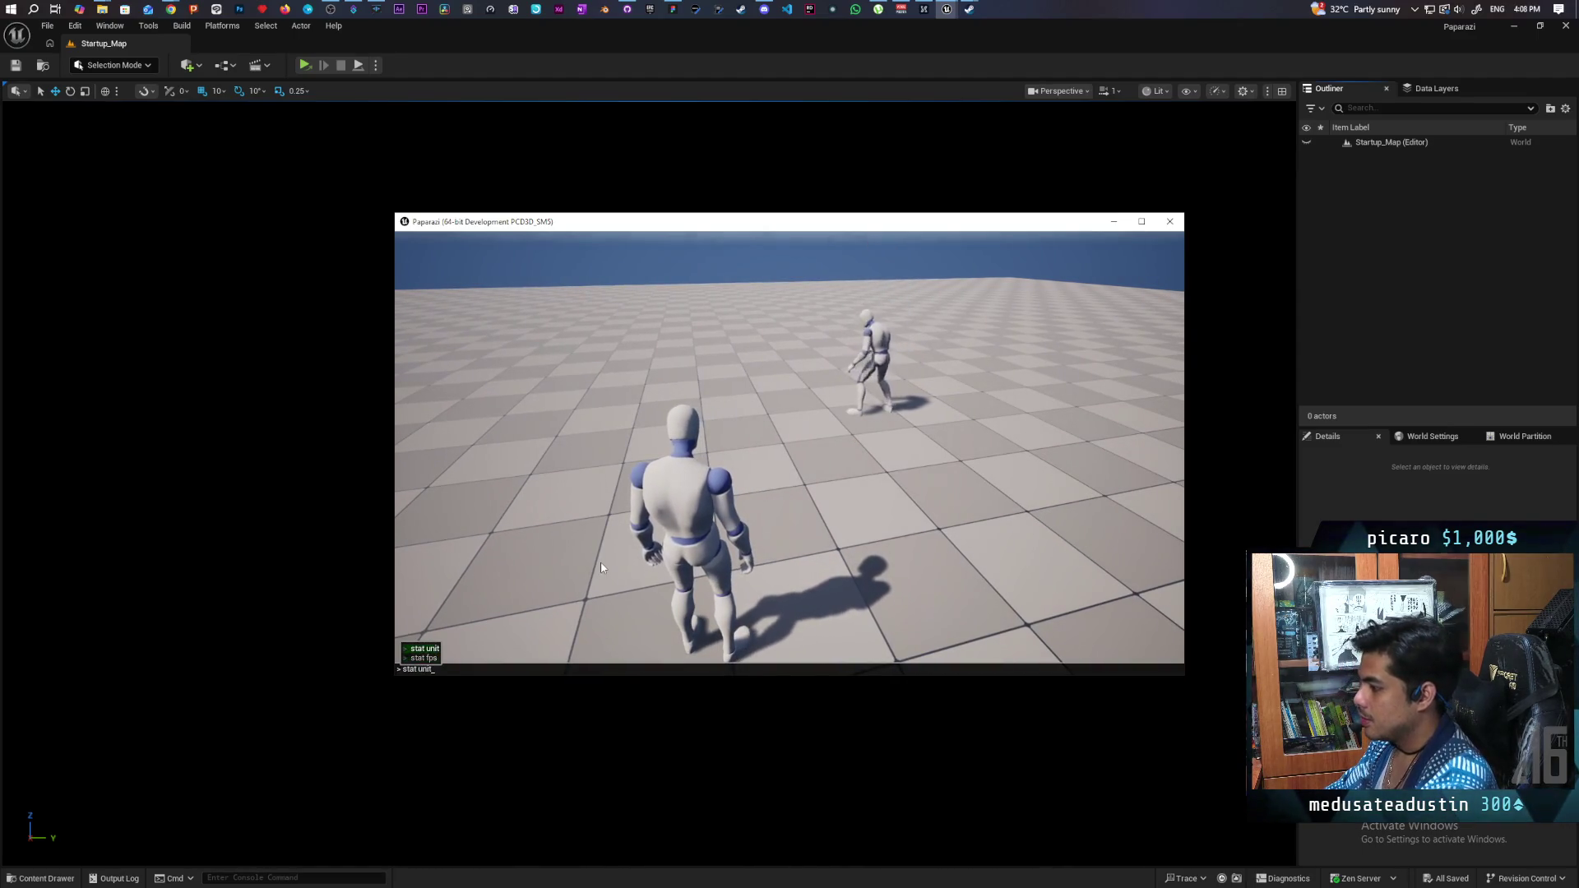
{"action": "key", "text": "Return"}
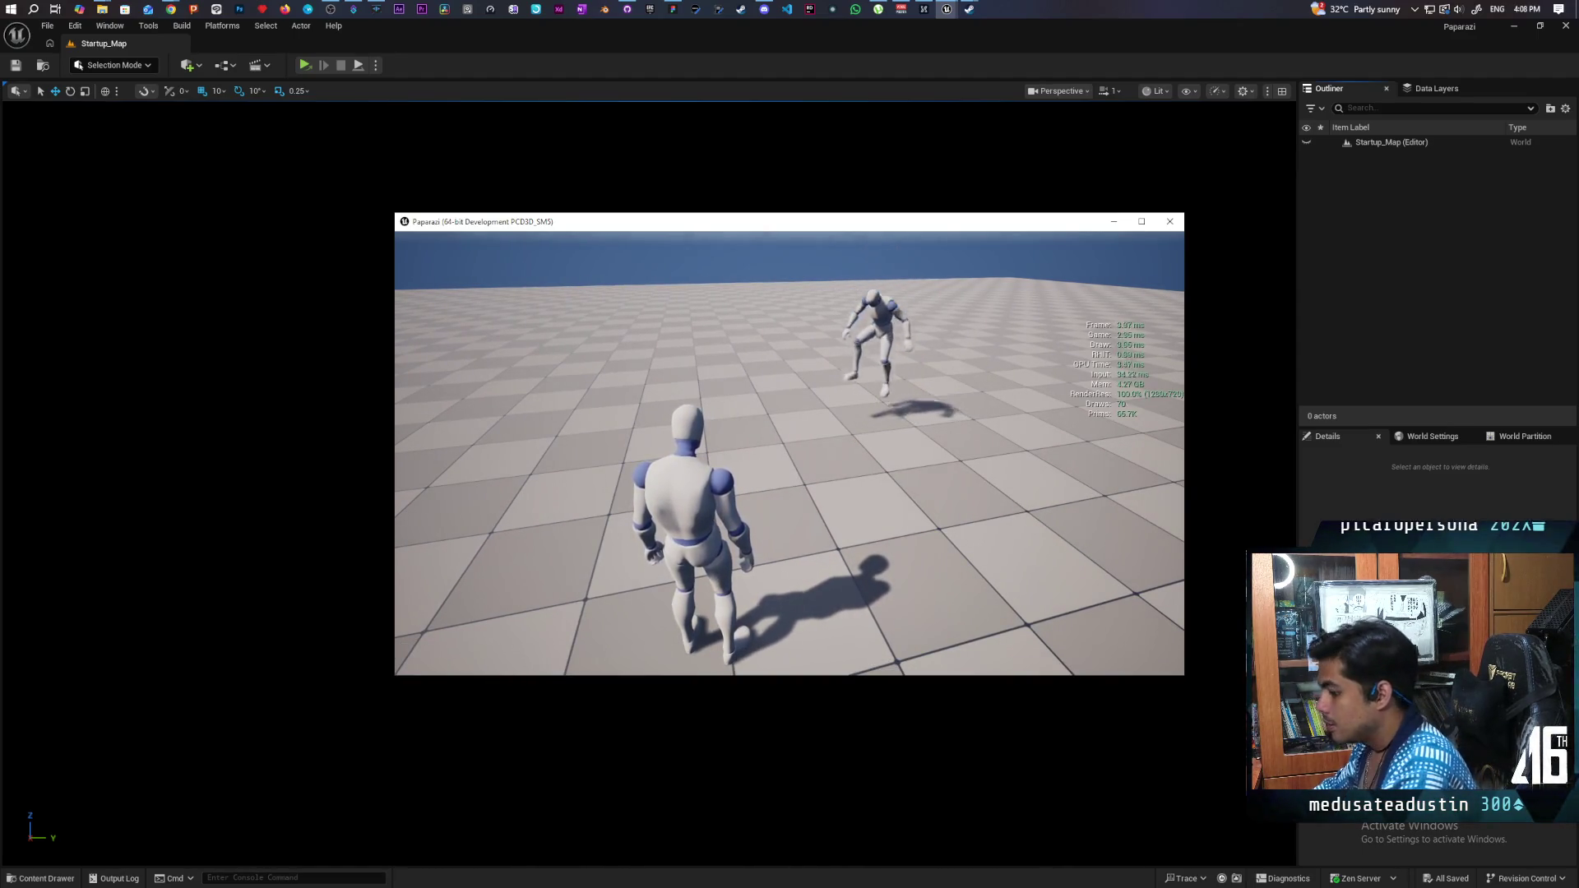
Add the stat fps read-out, then resume running the character across the level
{"action": "key", "text": "grave"}
{"action": "key", "text": "Up"}
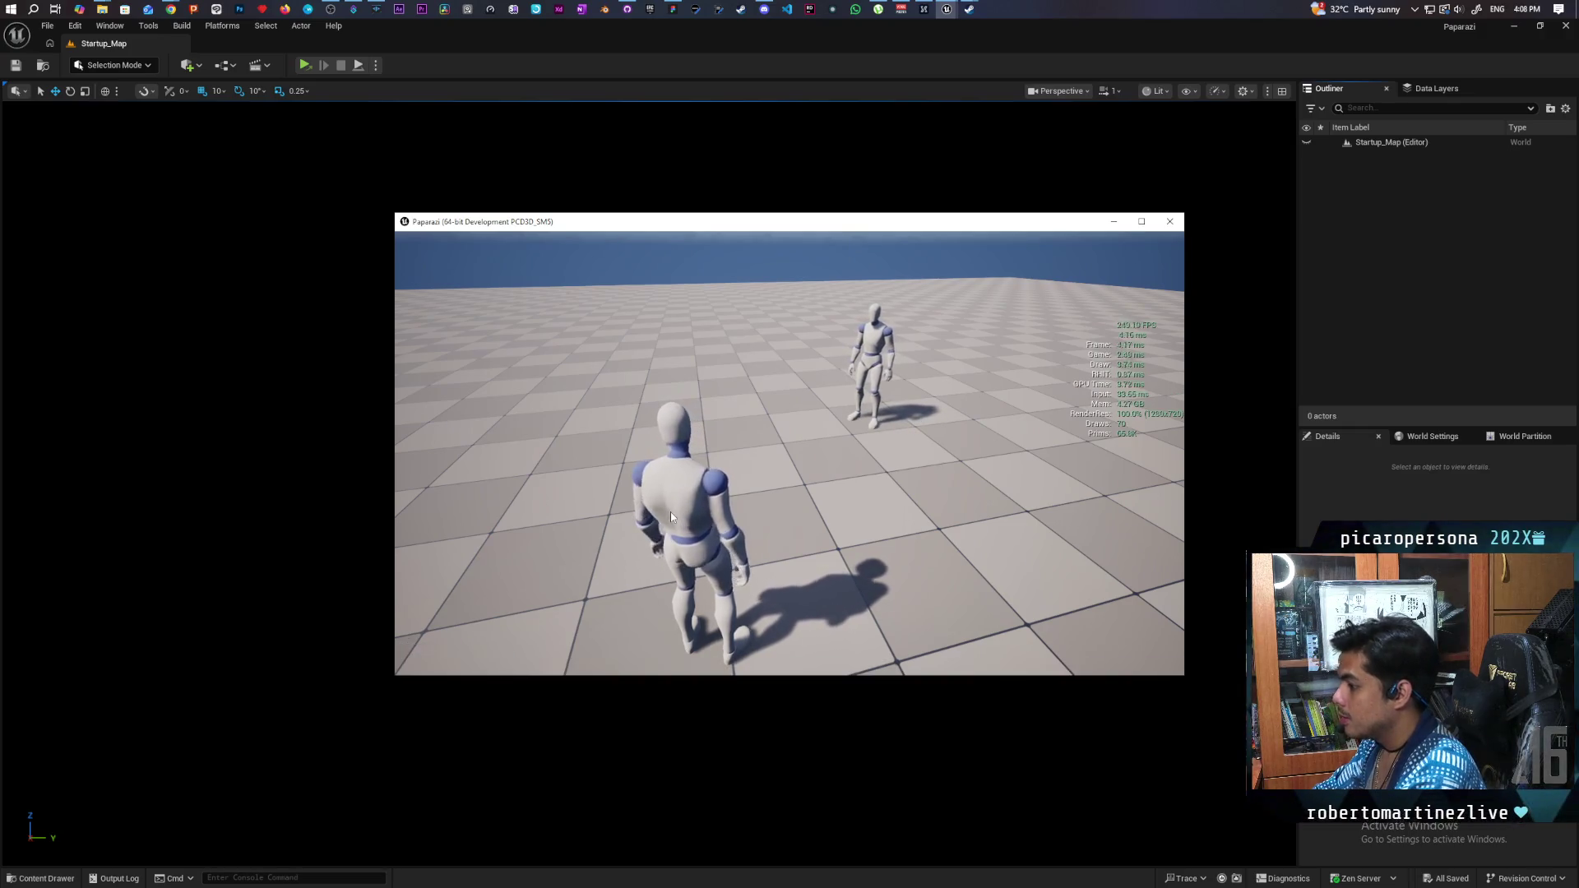
{"action": "key", "text": "Up"}
{"action": "key", "text": "Return"}
{"action": "left_click", "coordinate": [671, 517]}
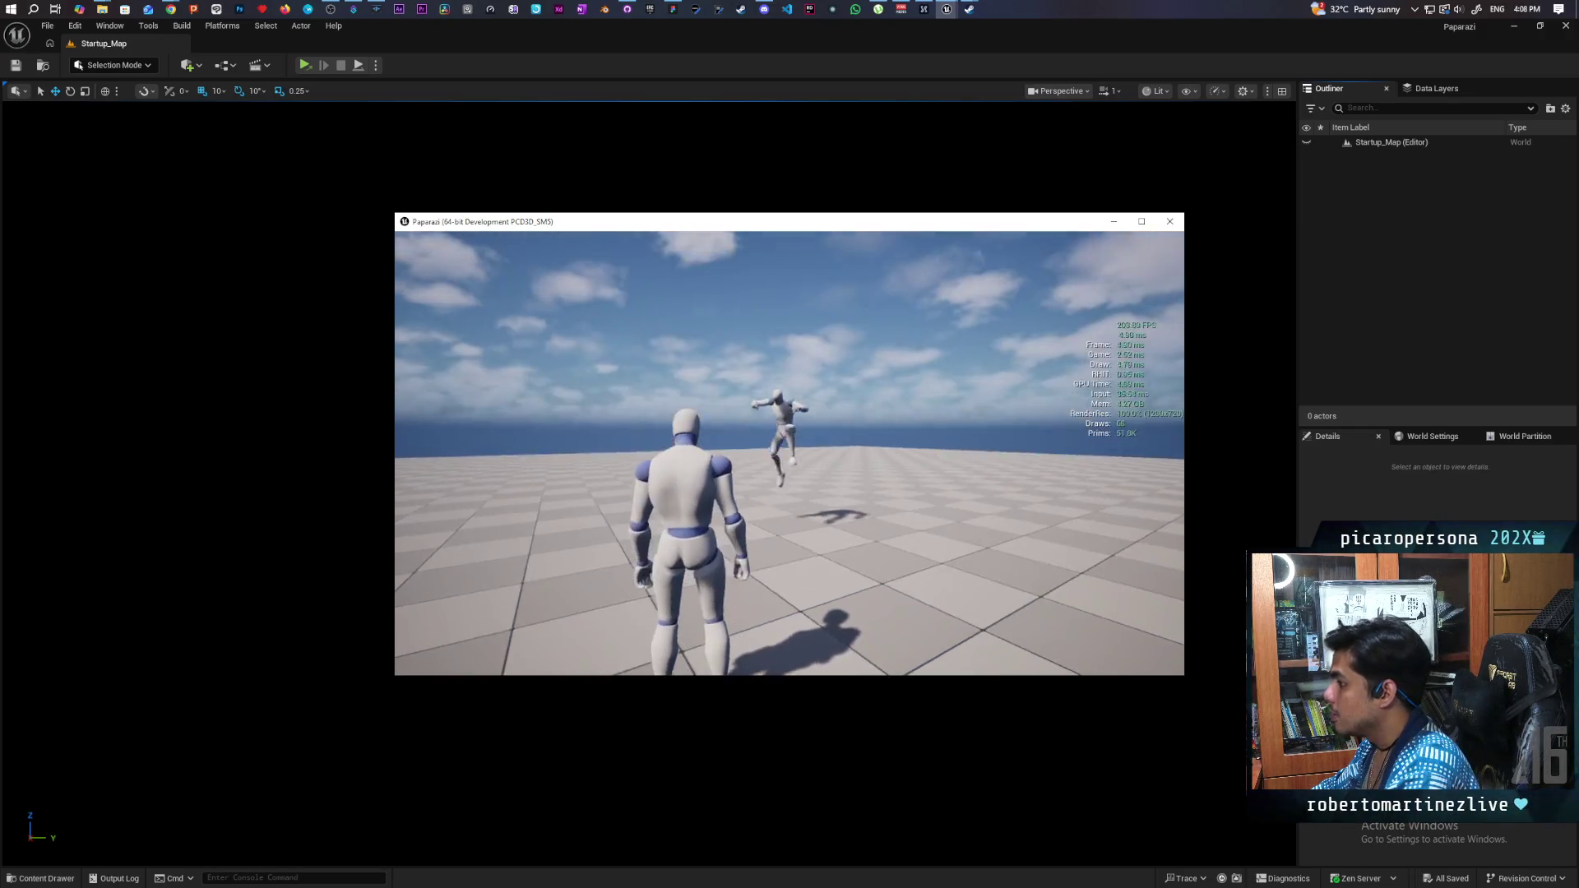
{"action": "key", "text": "w"}
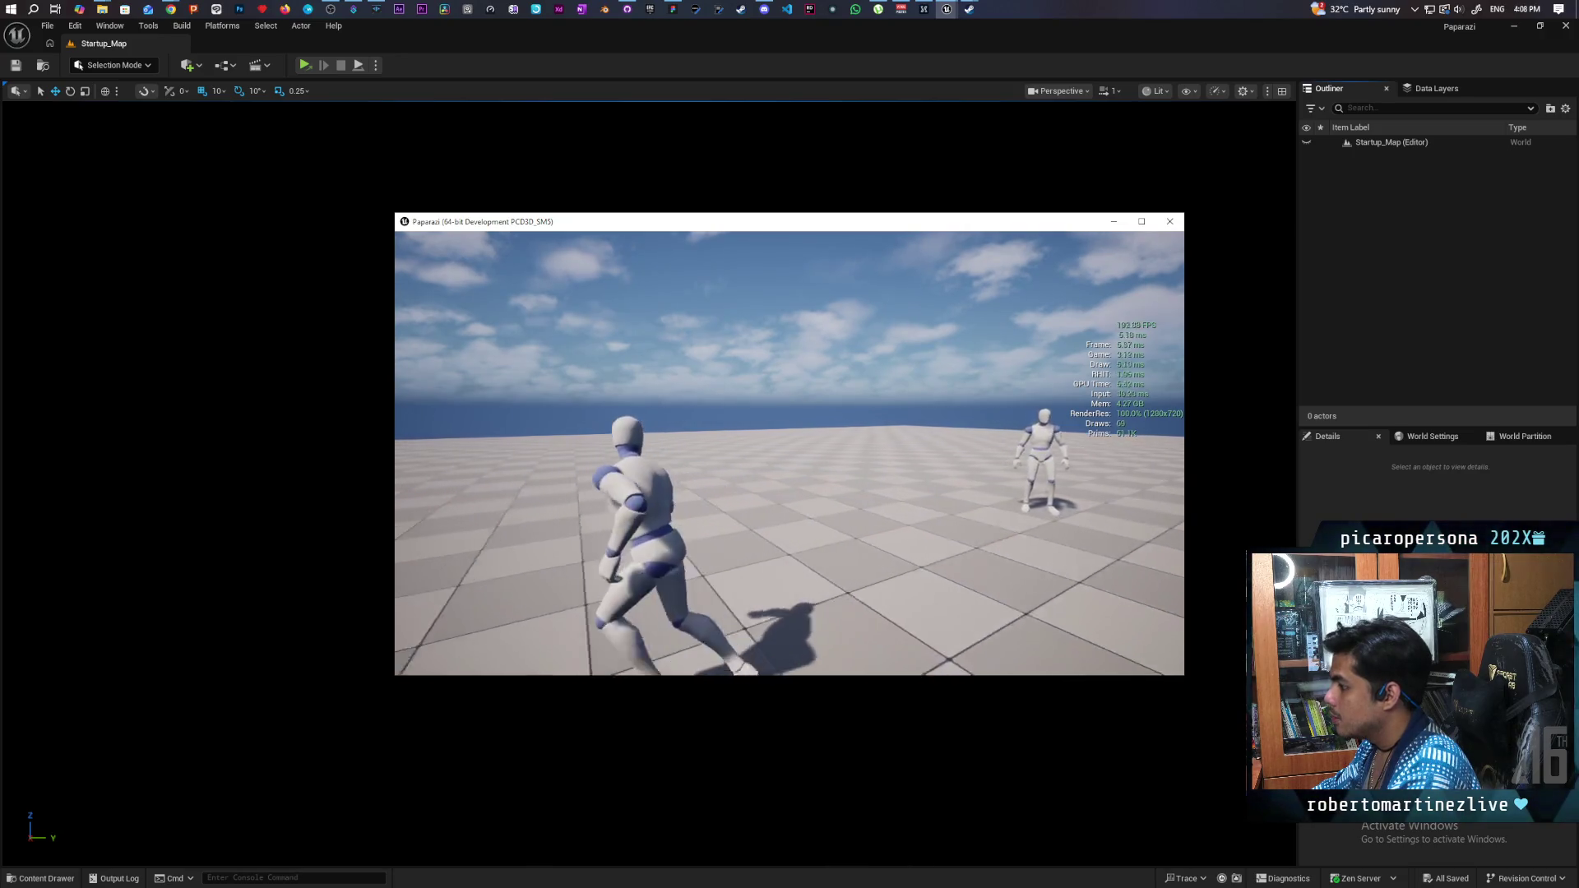
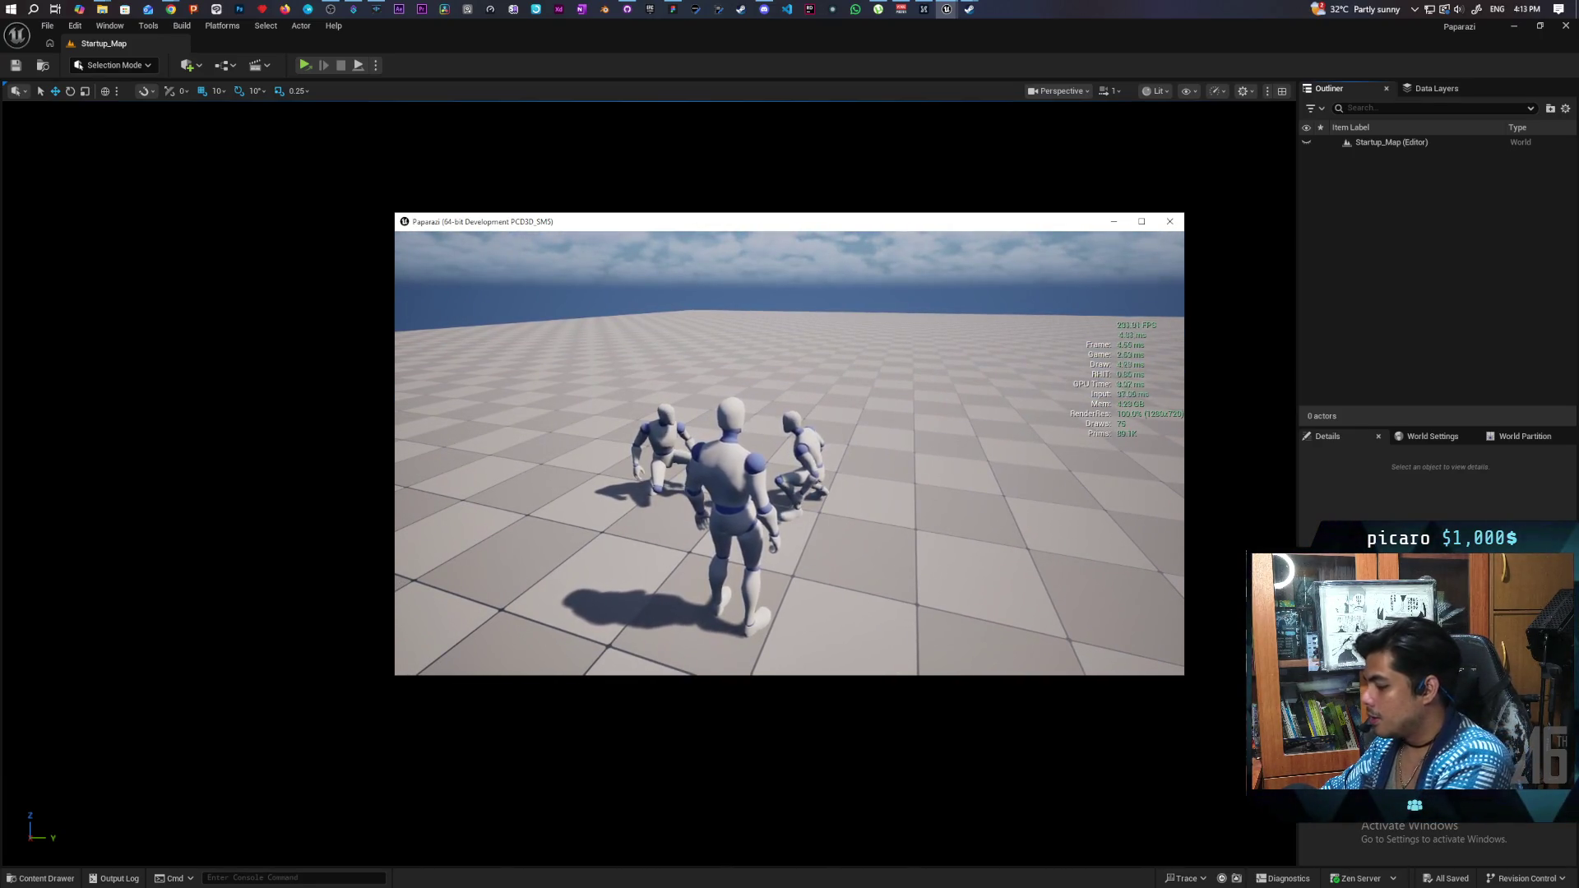
Make the Paparazi character crouch and stand, then bring up the Steam overlay
{"action": "key", "text": "c"}
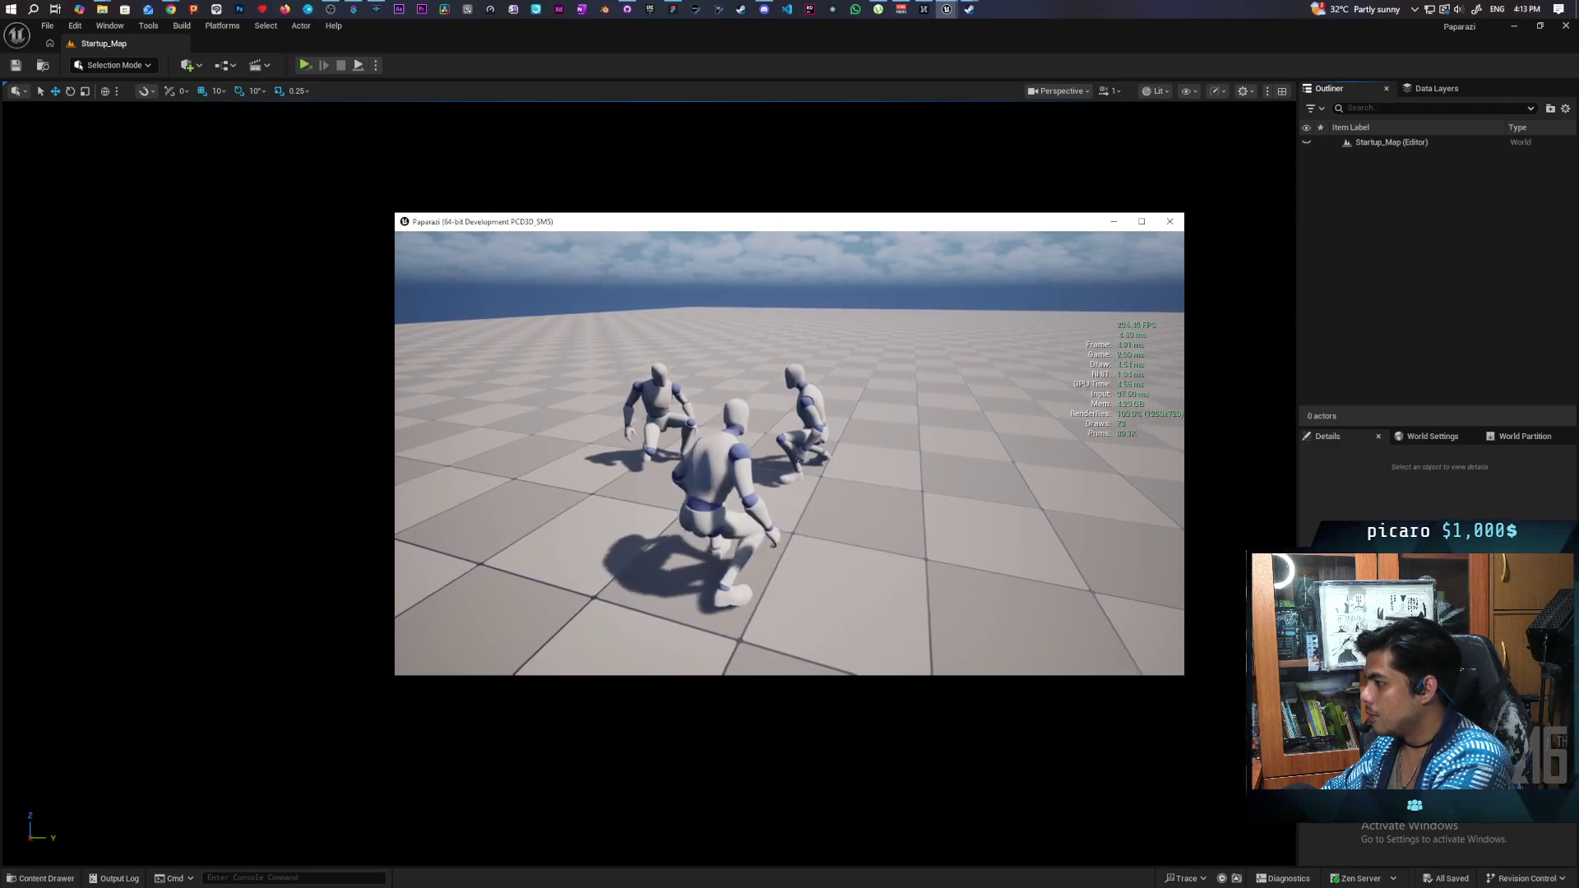
{"action": "key", "text": "c"}
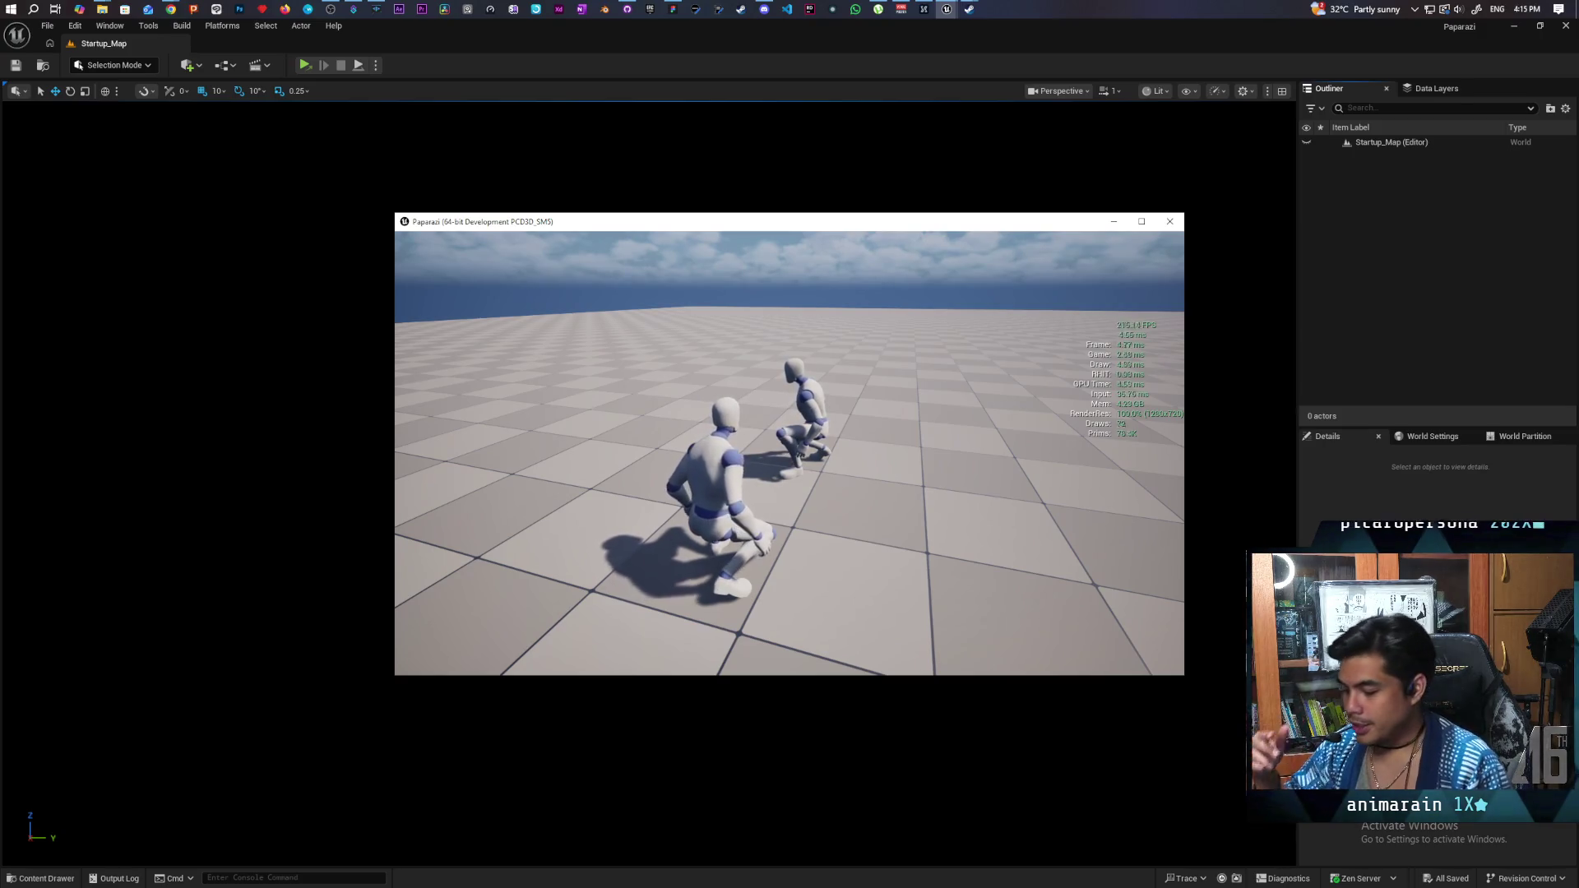
{"action": "key", "text": "shift+Tab"}
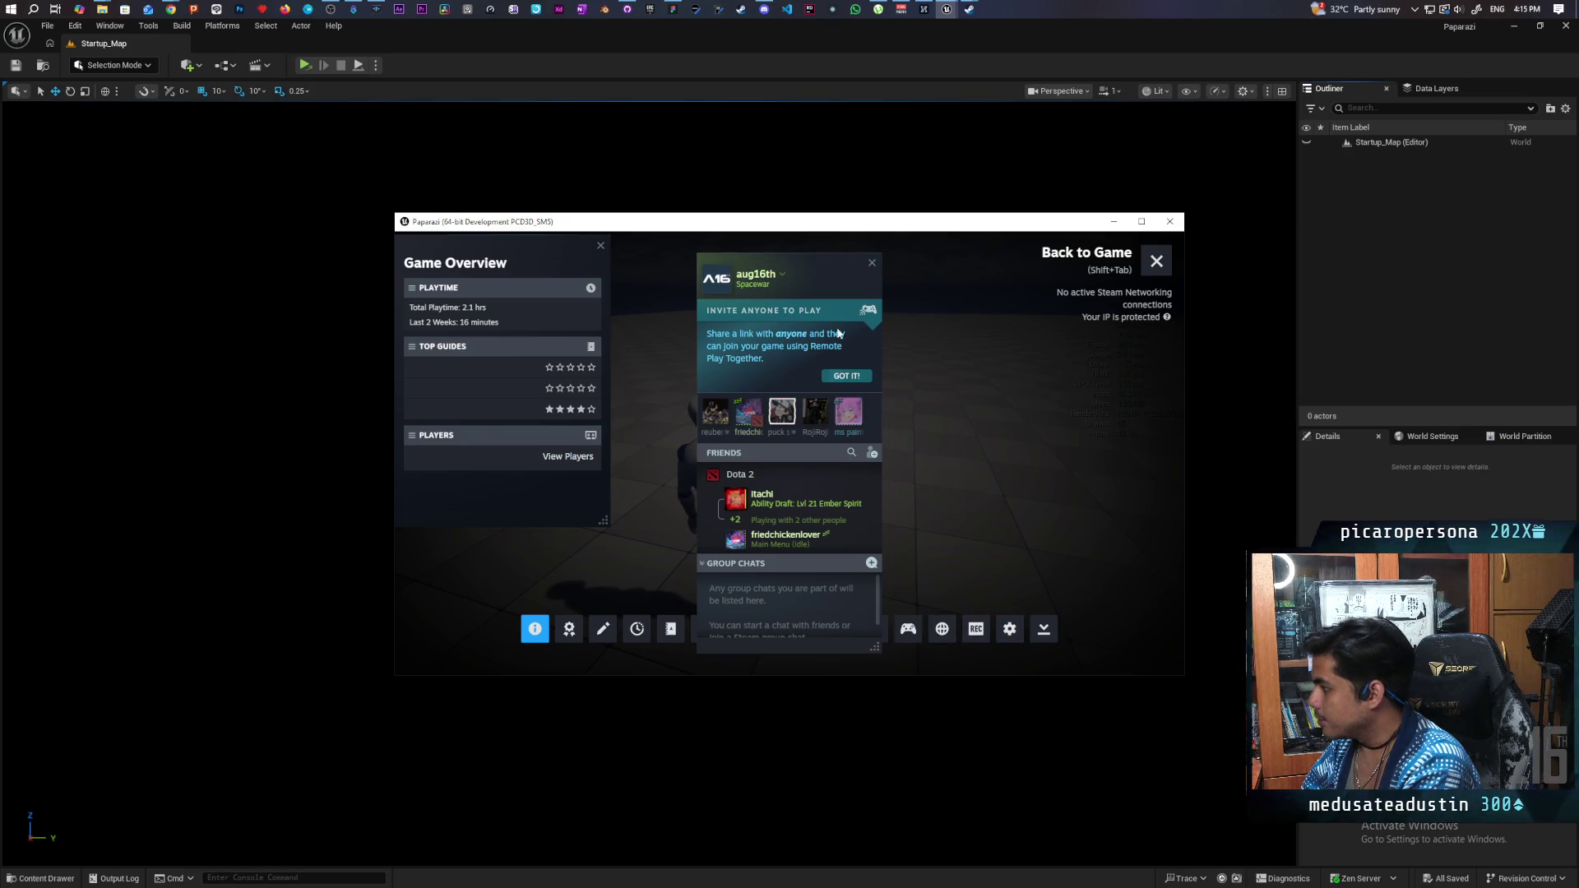
Close the Steam Friends panel and settings, then exit the Paparazi game and confirm
{"action": "left_click", "coordinate": [873, 264]}
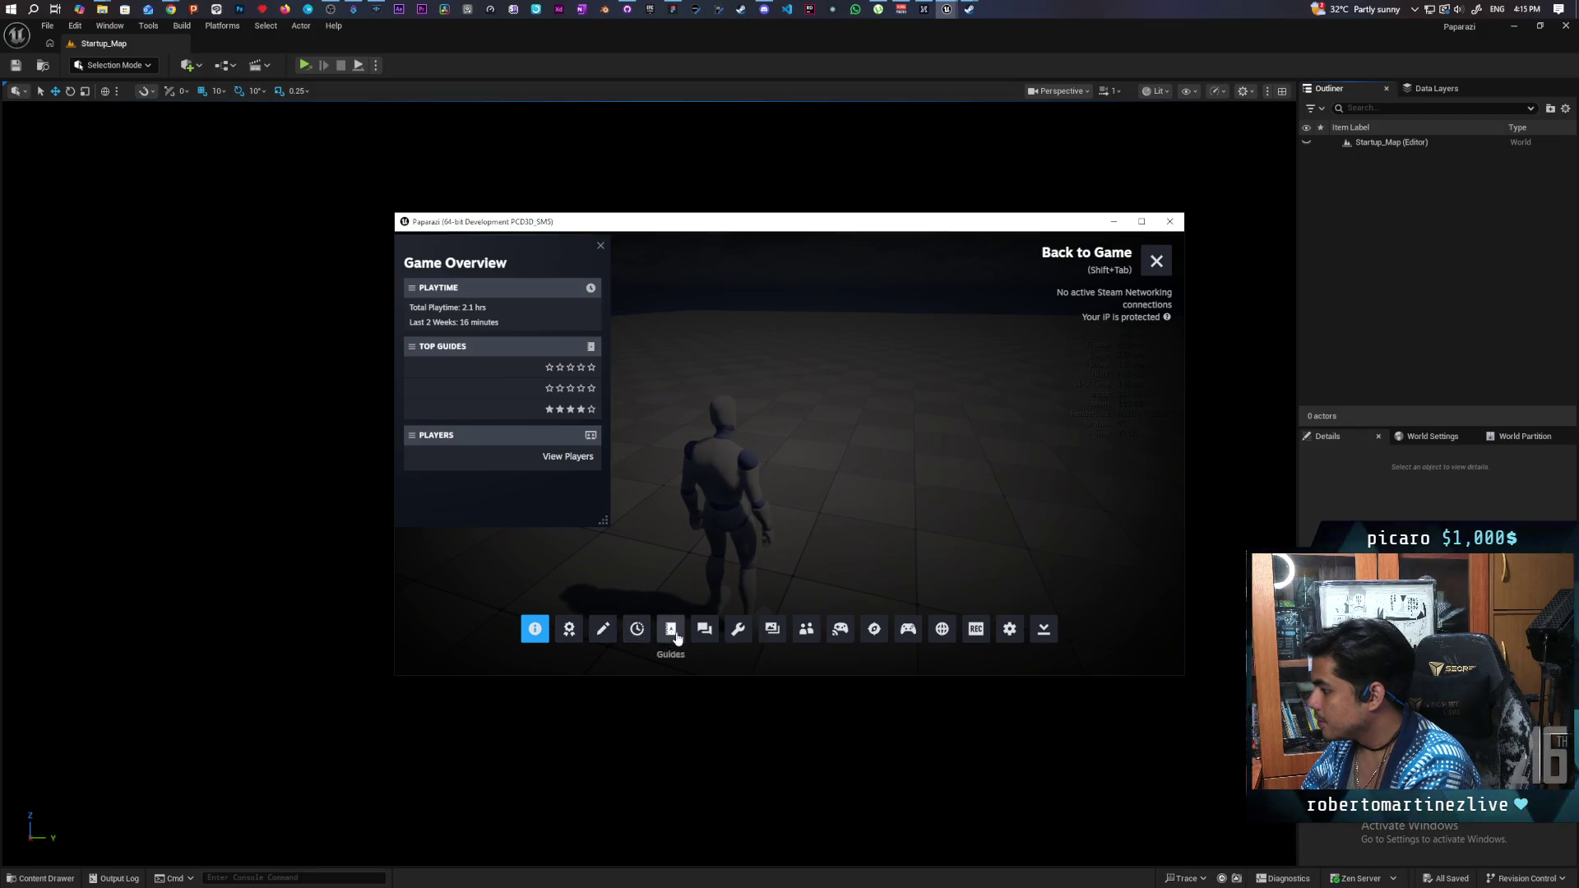
{"action": "left_click", "coordinate": [1008, 630]}
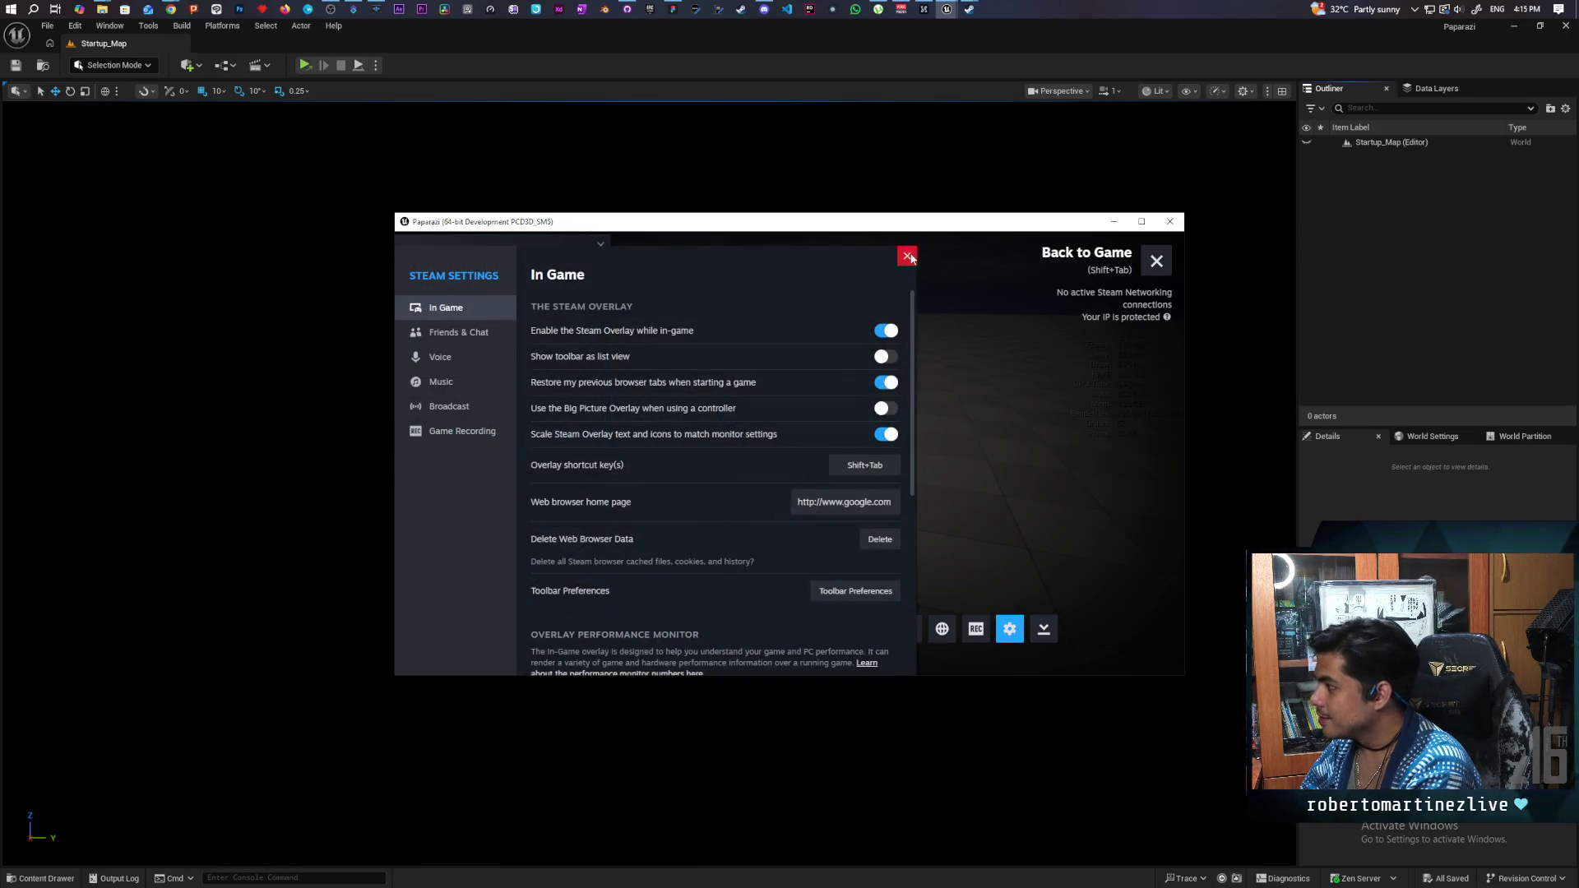
{"action": "left_click", "coordinate": [907, 256]}
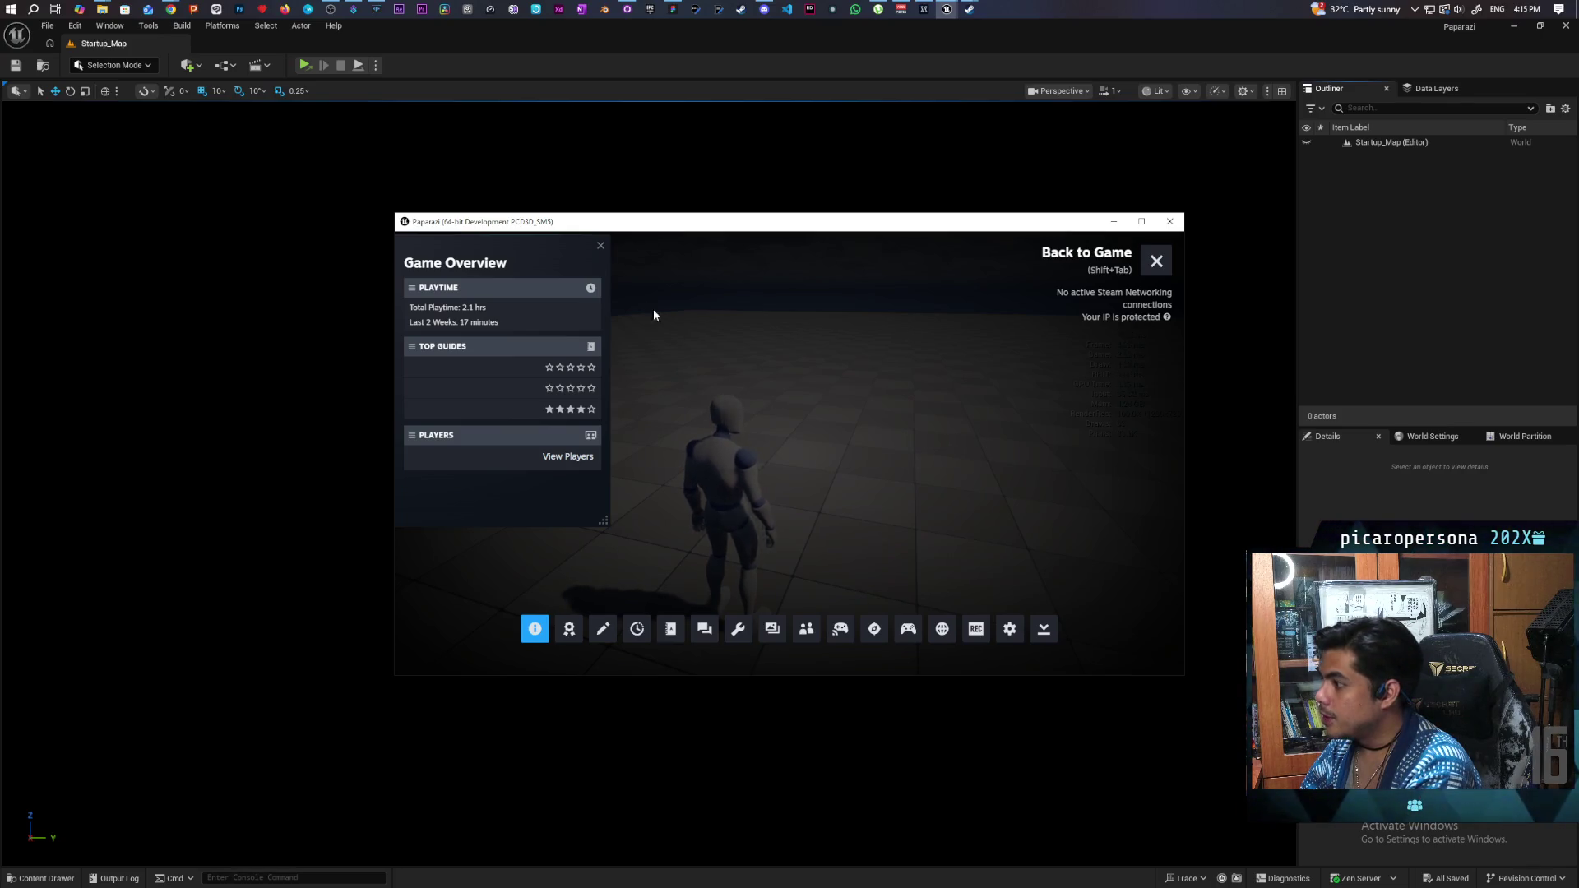
{"action": "mouse_move", "coordinate": [517, 251]}
{"action": "left_mouse_down"}
{"action": "mouse_move", "coordinate": [684, 334]}
{"action": "mouse_move", "coordinate": [679, 273]}
{"action": "left_mouse_up"}
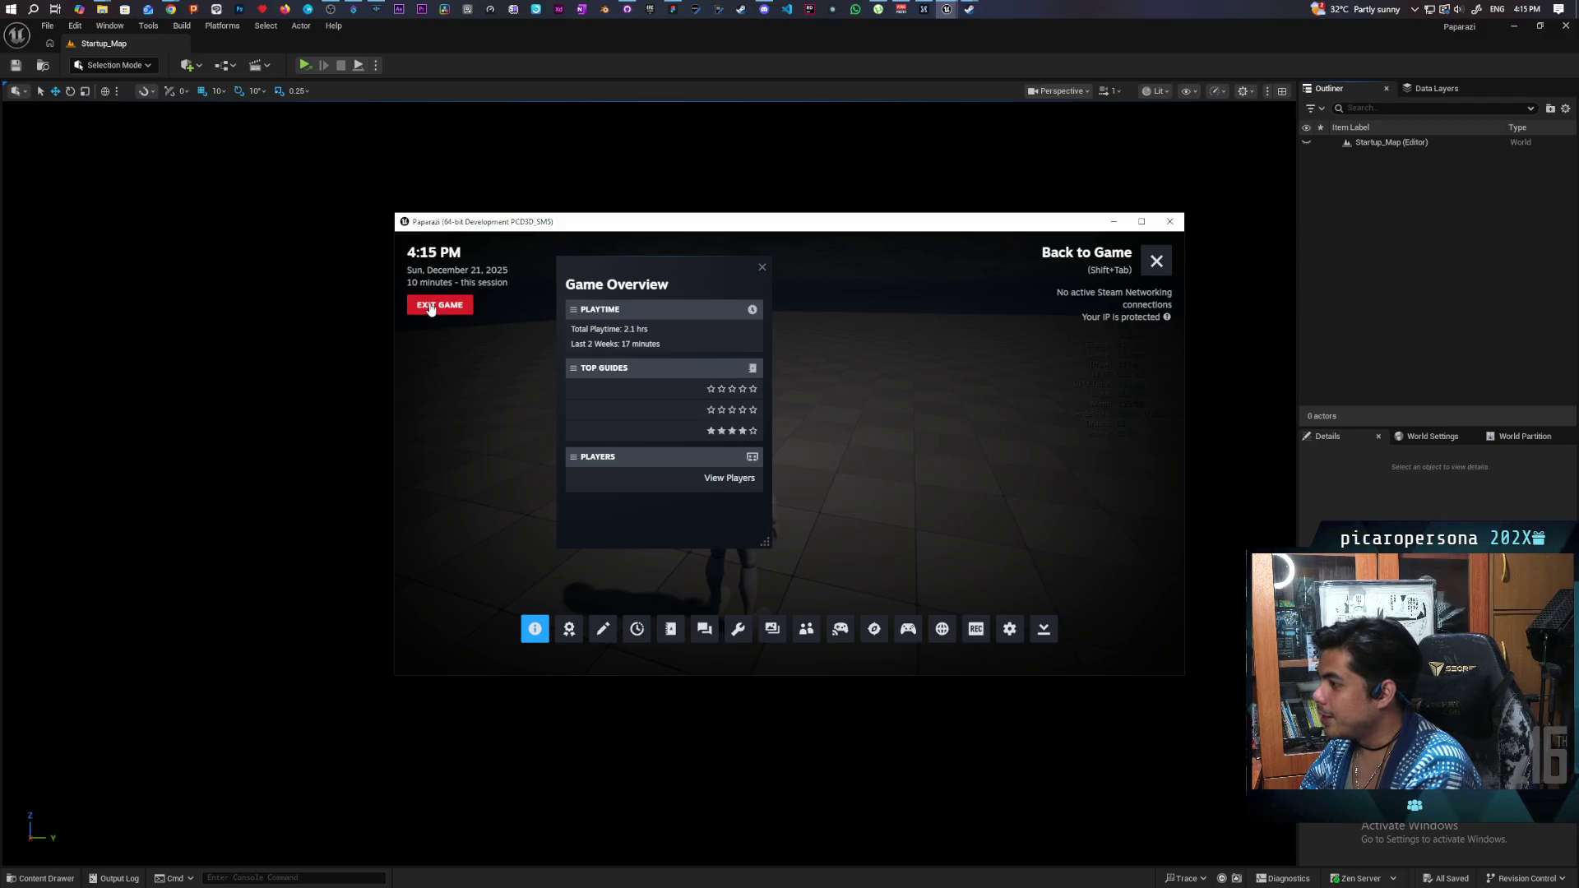
{"action": "left_click", "coordinate": [440, 305]}
{"action": "left_click", "coordinate": [743, 483]}
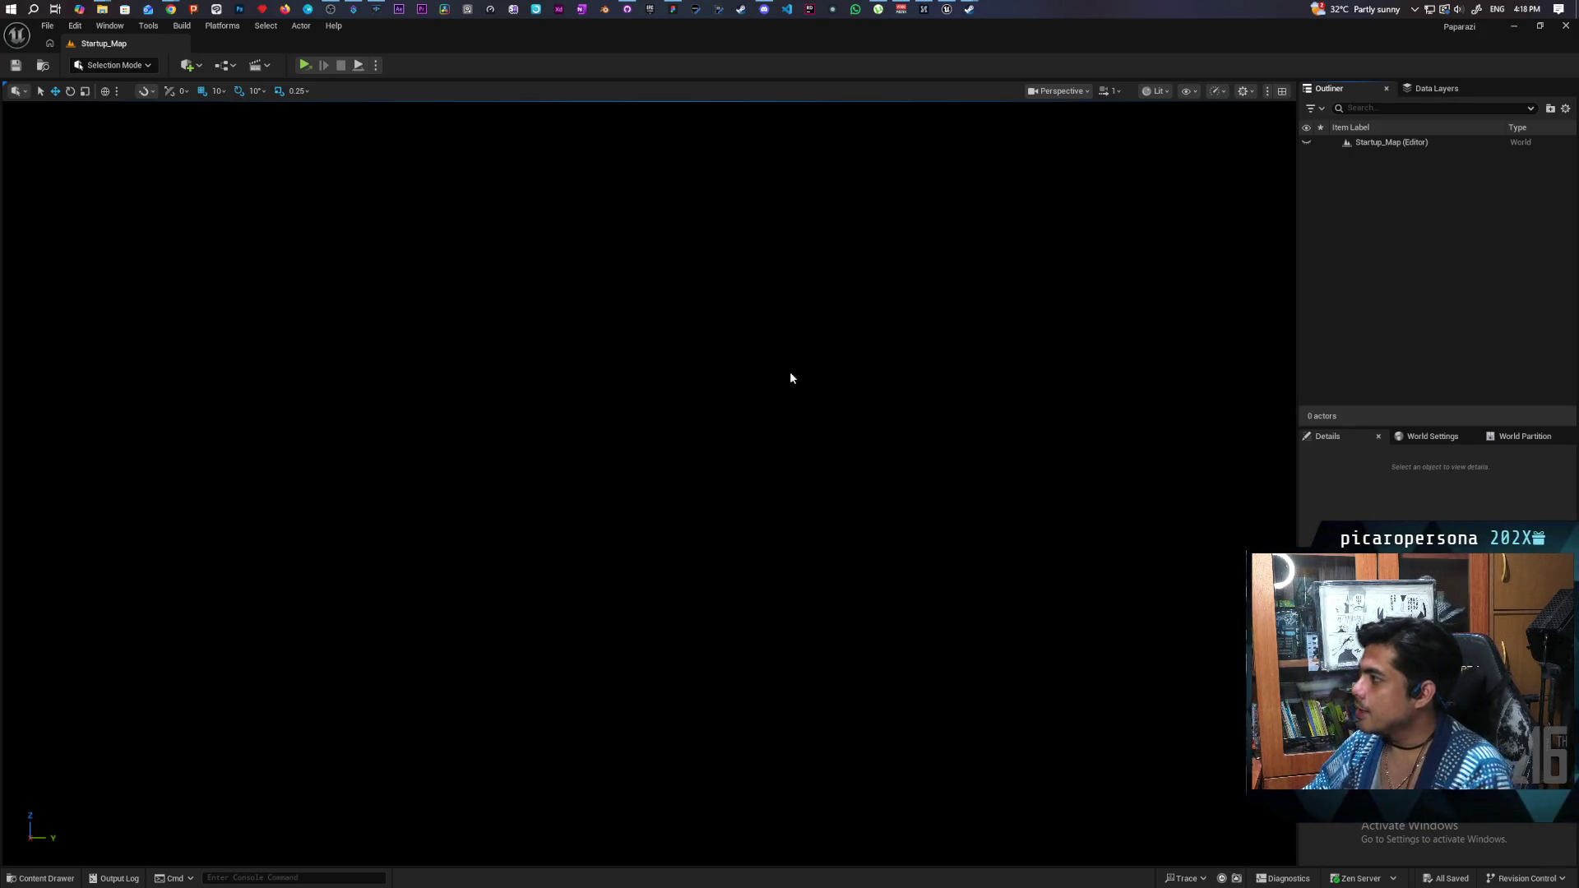
Switch from the Unreal Editor to the FigJam Paparazi whiteboard
{"action": "left_click", "coordinate": [671, 8]}
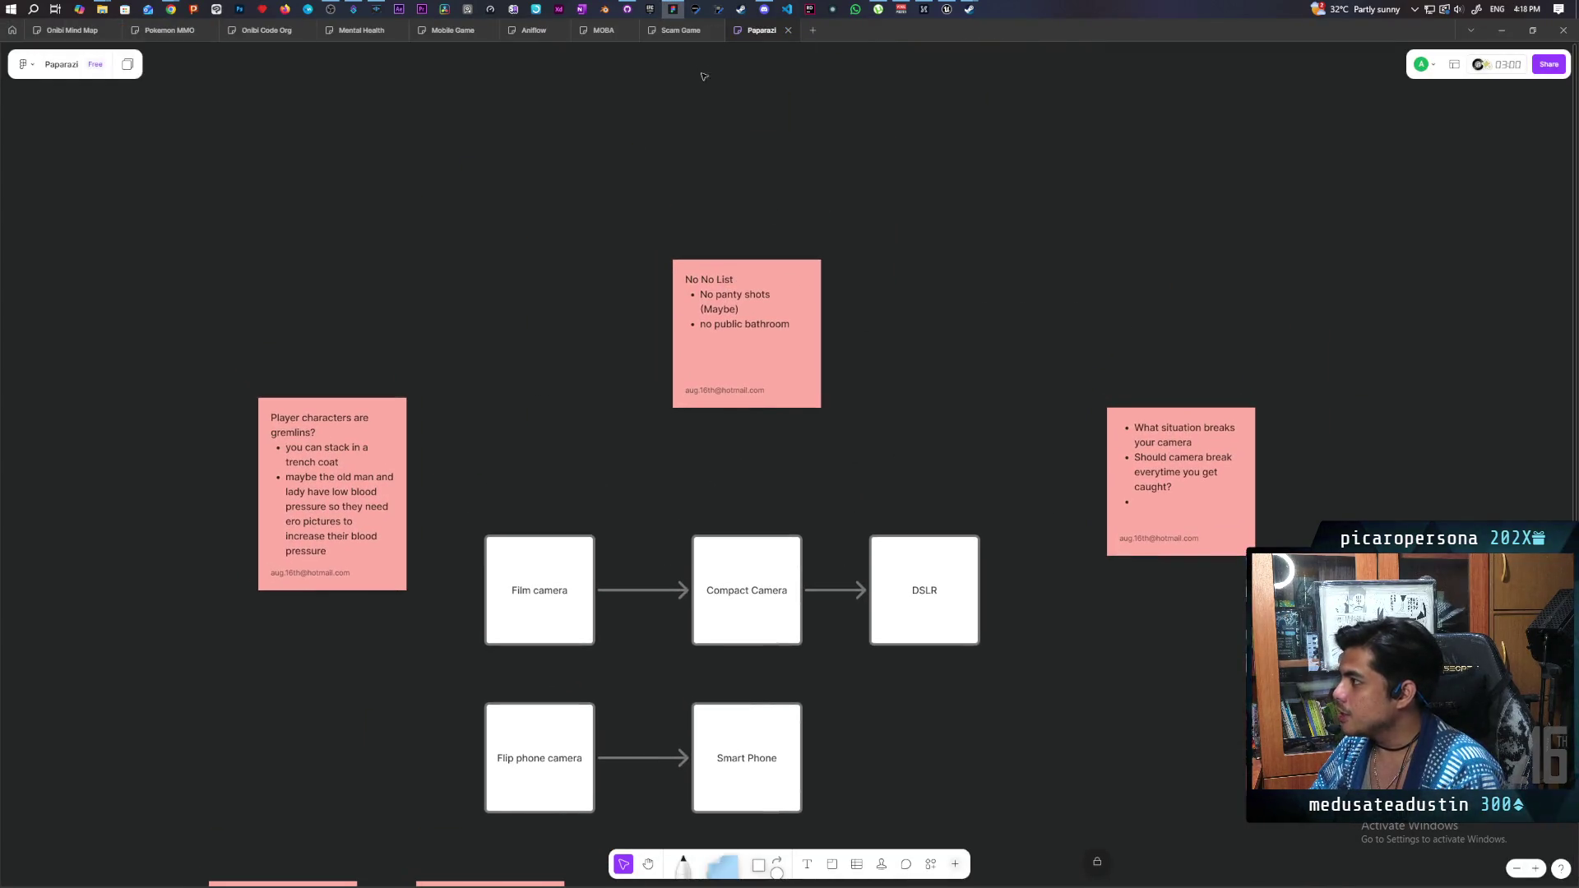
On the Scam Game board, select the new Waifu Flag card beside Escape with waifu
{"action": "left_click", "coordinate": [681, 30]}
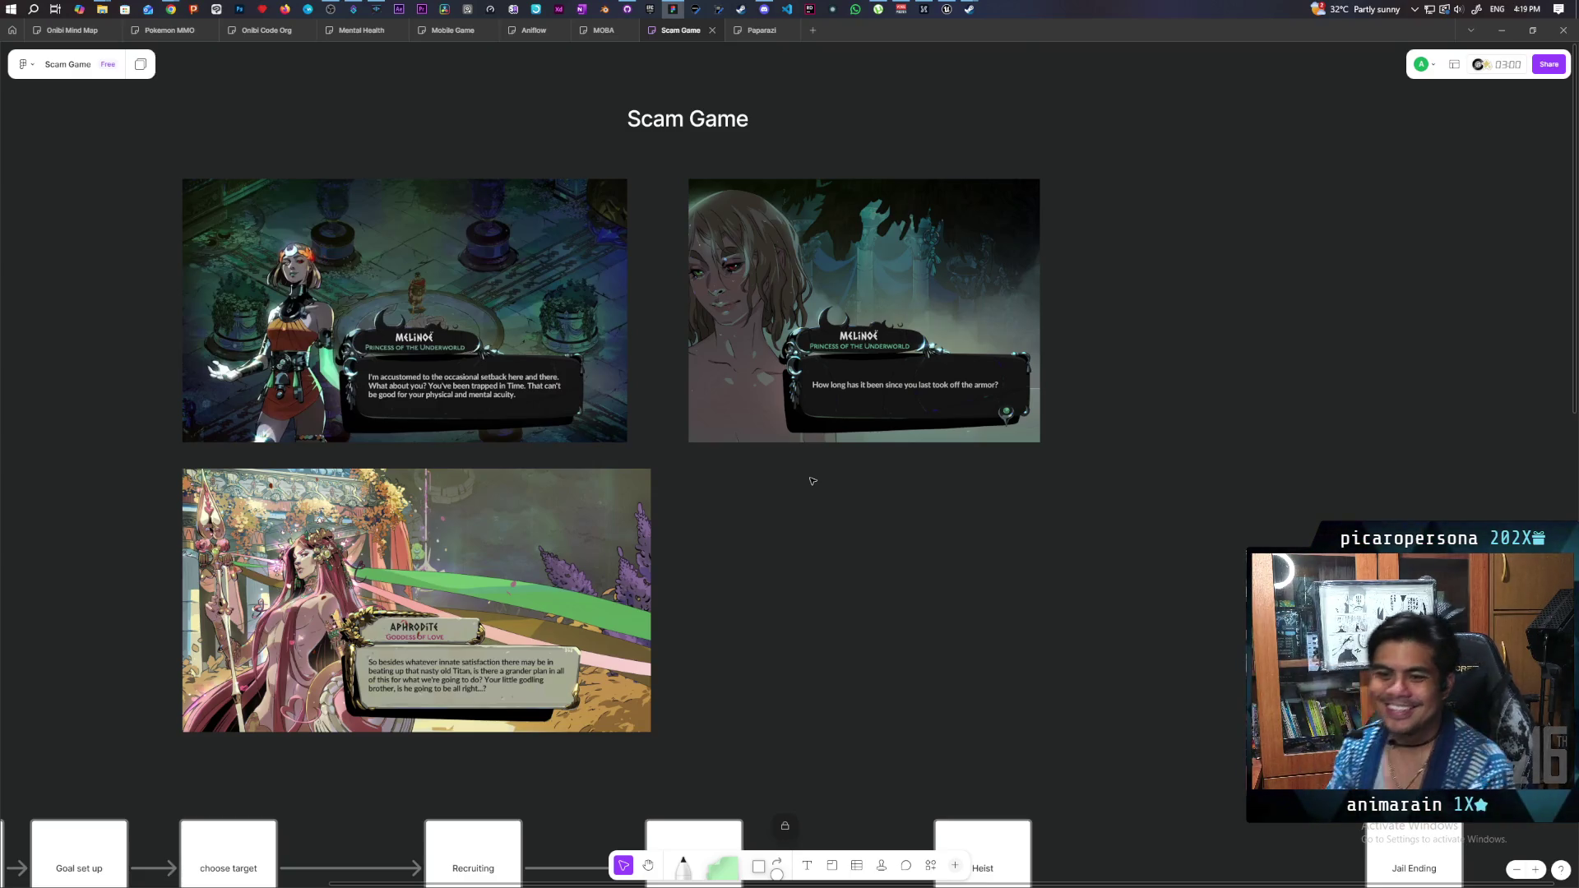
{"action": "scroll", "coordinate": [812, 481], "scroll_direction": "down", "scroll_amount": 7}
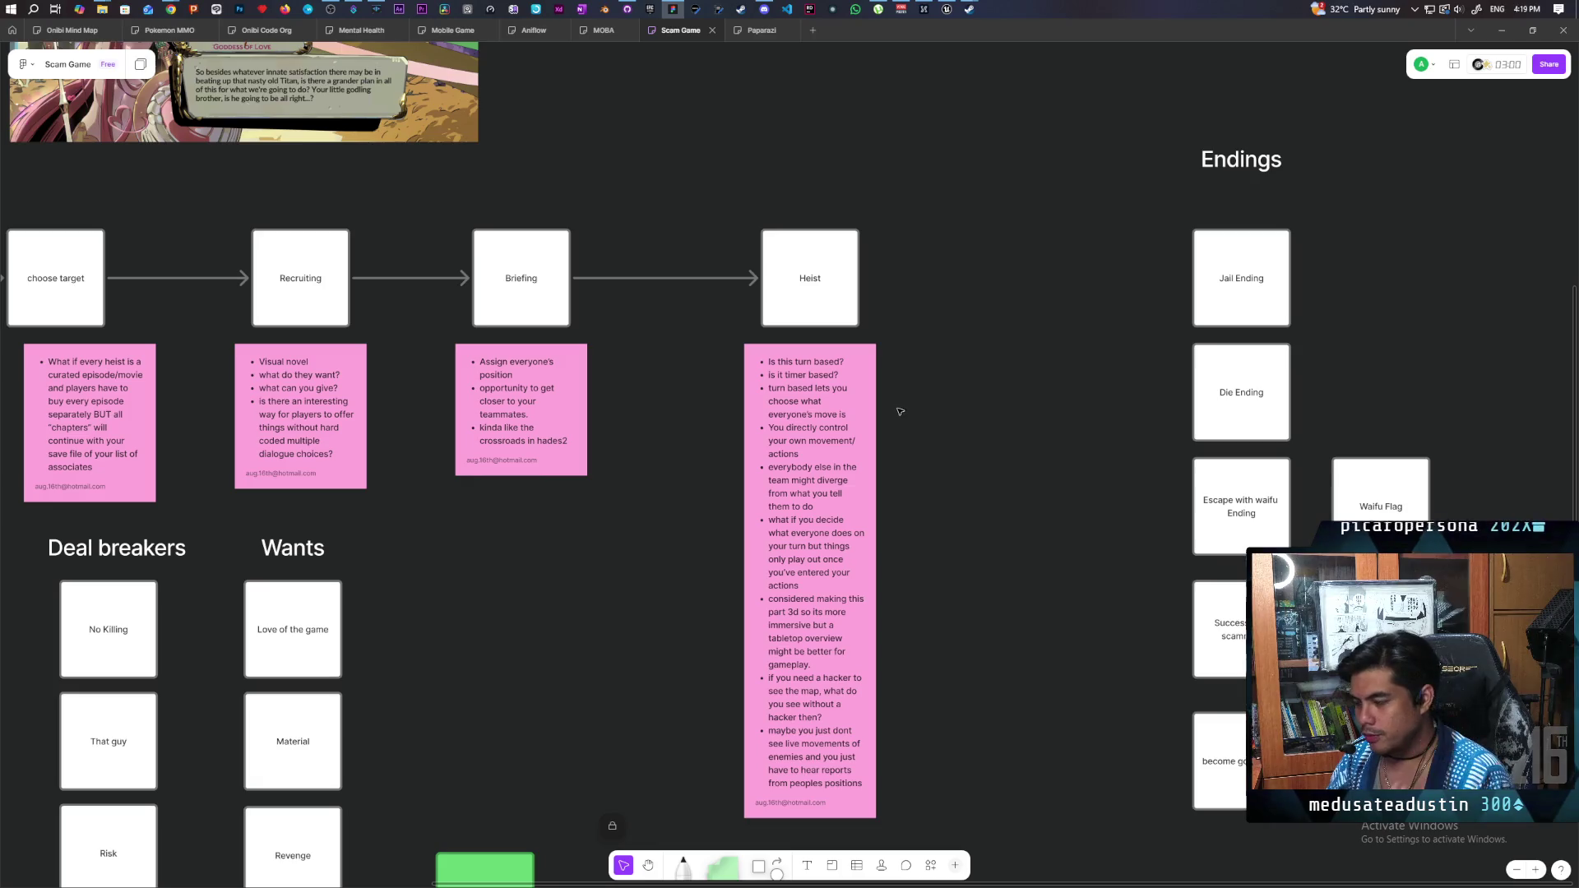
{"action": "scroll", "coordinate": [901, 412], "scroll_direction": "right", "scroll_amount": 6}
{"action": "scroll", "coordinate": [901, 412], "scroll_direction": "down", "scroll_amount": 1}
{"action": "left_click_drag", "start_coordinate": [1014, 282], "coordinate": [871, 526]}
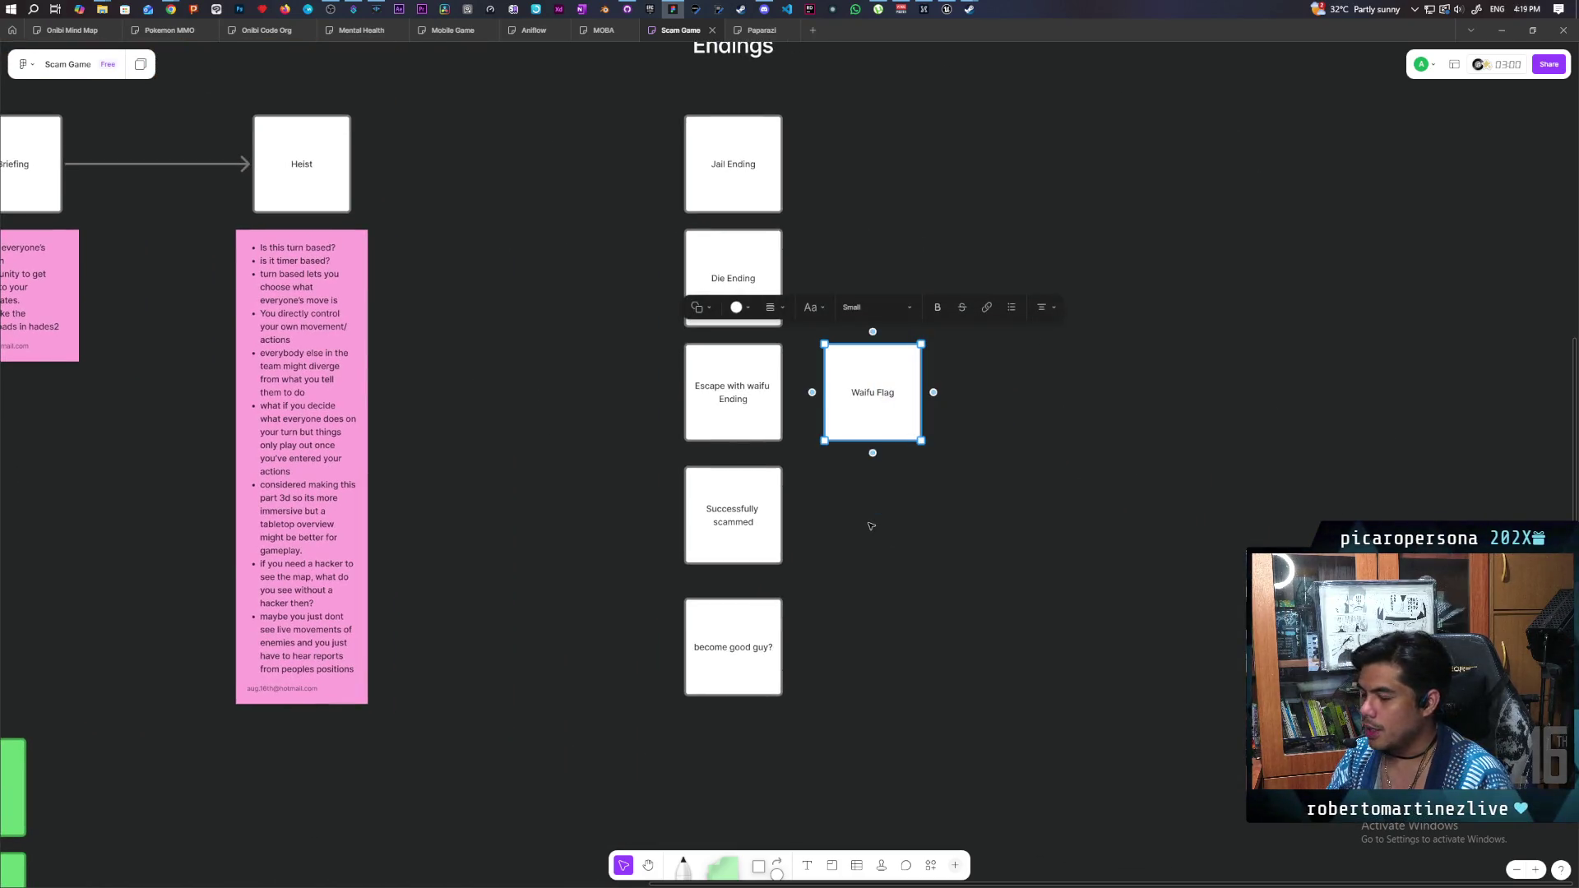
{"action": "left_click", "coordinate": [870, 525]}
{"action": "left_click_drag", "start_coordinate": [969, 324], "coordinate": [831, 559]}
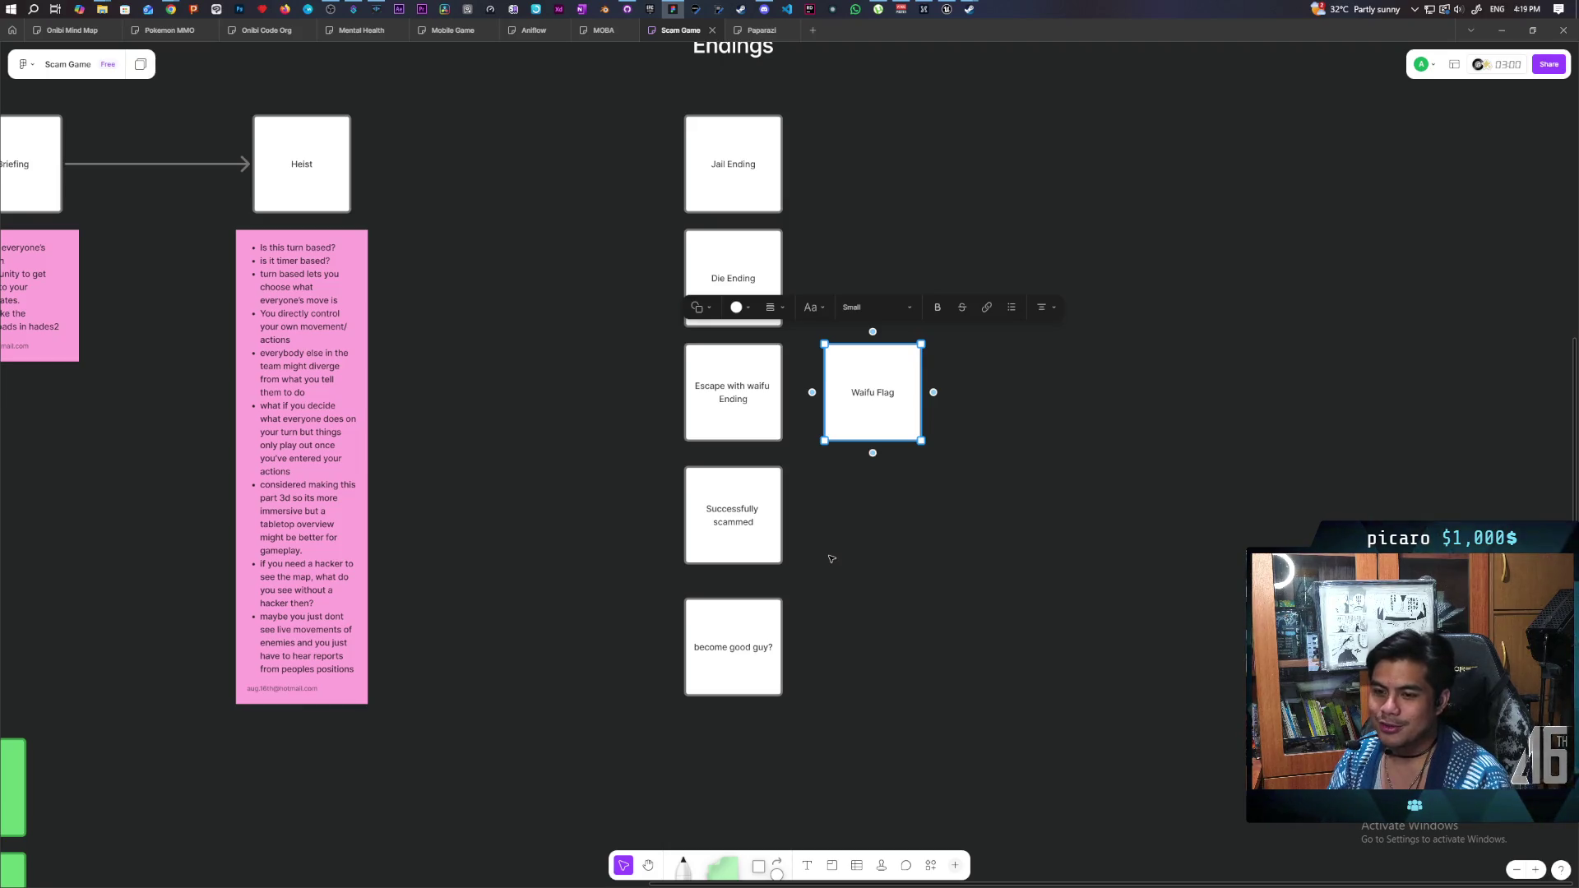
Pan up to the Hades screenshots and the Goal set up to Heist flow
{"action": "scroll", "coordinate": [794, 663], "scroll_direction": "up", "scroll_amount": 3}
{"action": "left_click_drag", "start_coordinate": [630, 504], "coordinate": [1004, 578]}
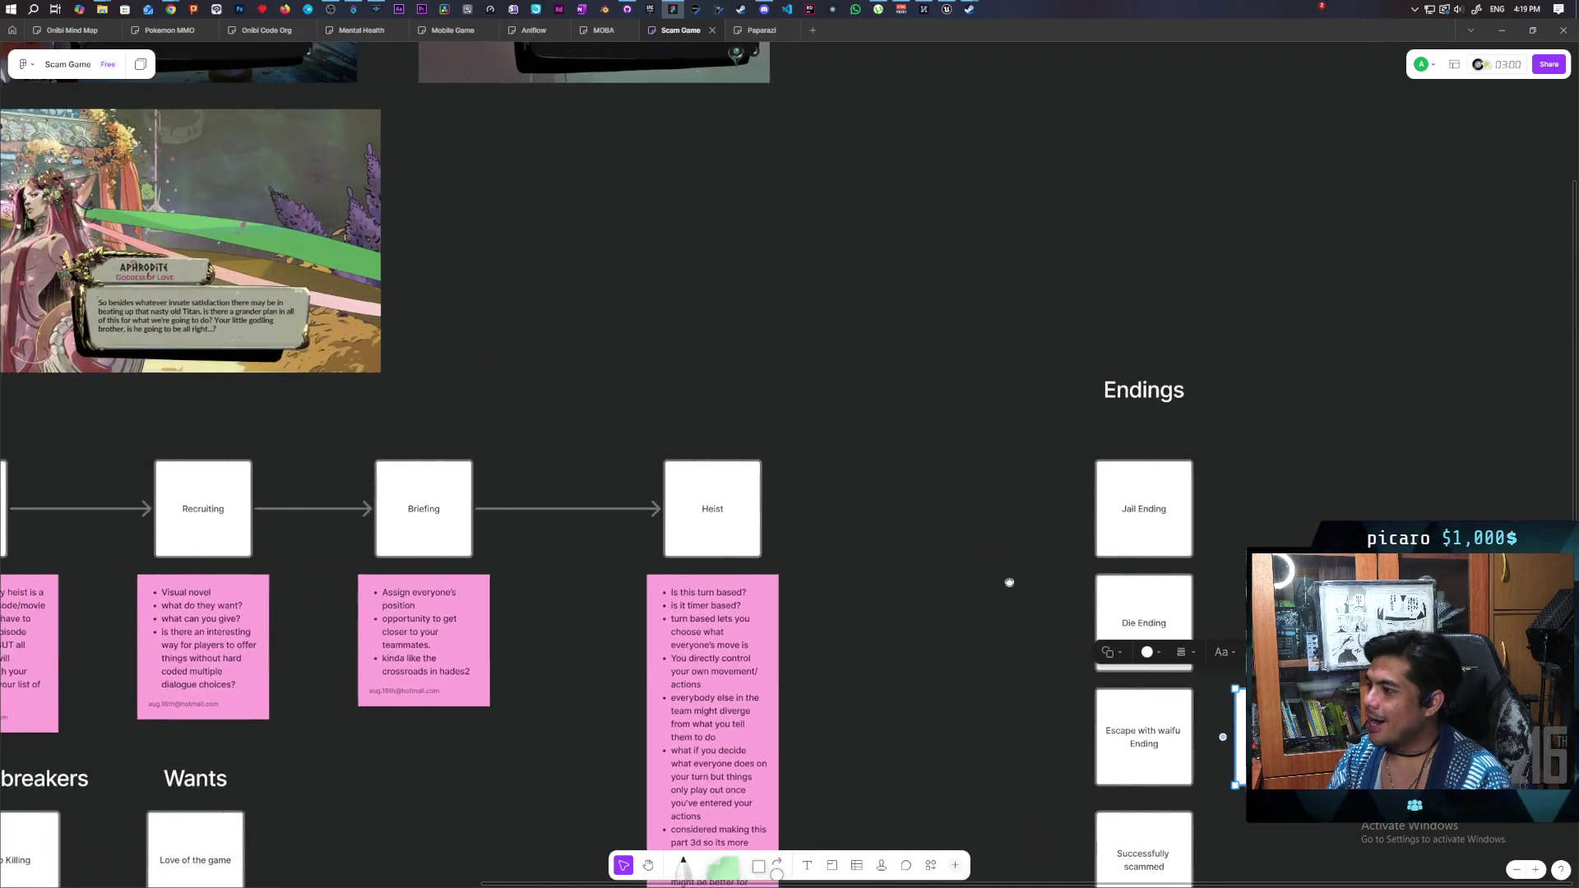
{"action": "mouse_move", "coordinate": [828, 472]}
{"action": "left_mouse_down"}
{"action": "mouse_move", "coordinate": [864, 566]}
{"action": "mouse_move", "coordinate": [802, 462]}
{"action": "left_mouse_up"}
{"action": "scroll", "coordinate": [802, 462], "scroll_direction": "down", "scroll_amount": 5}
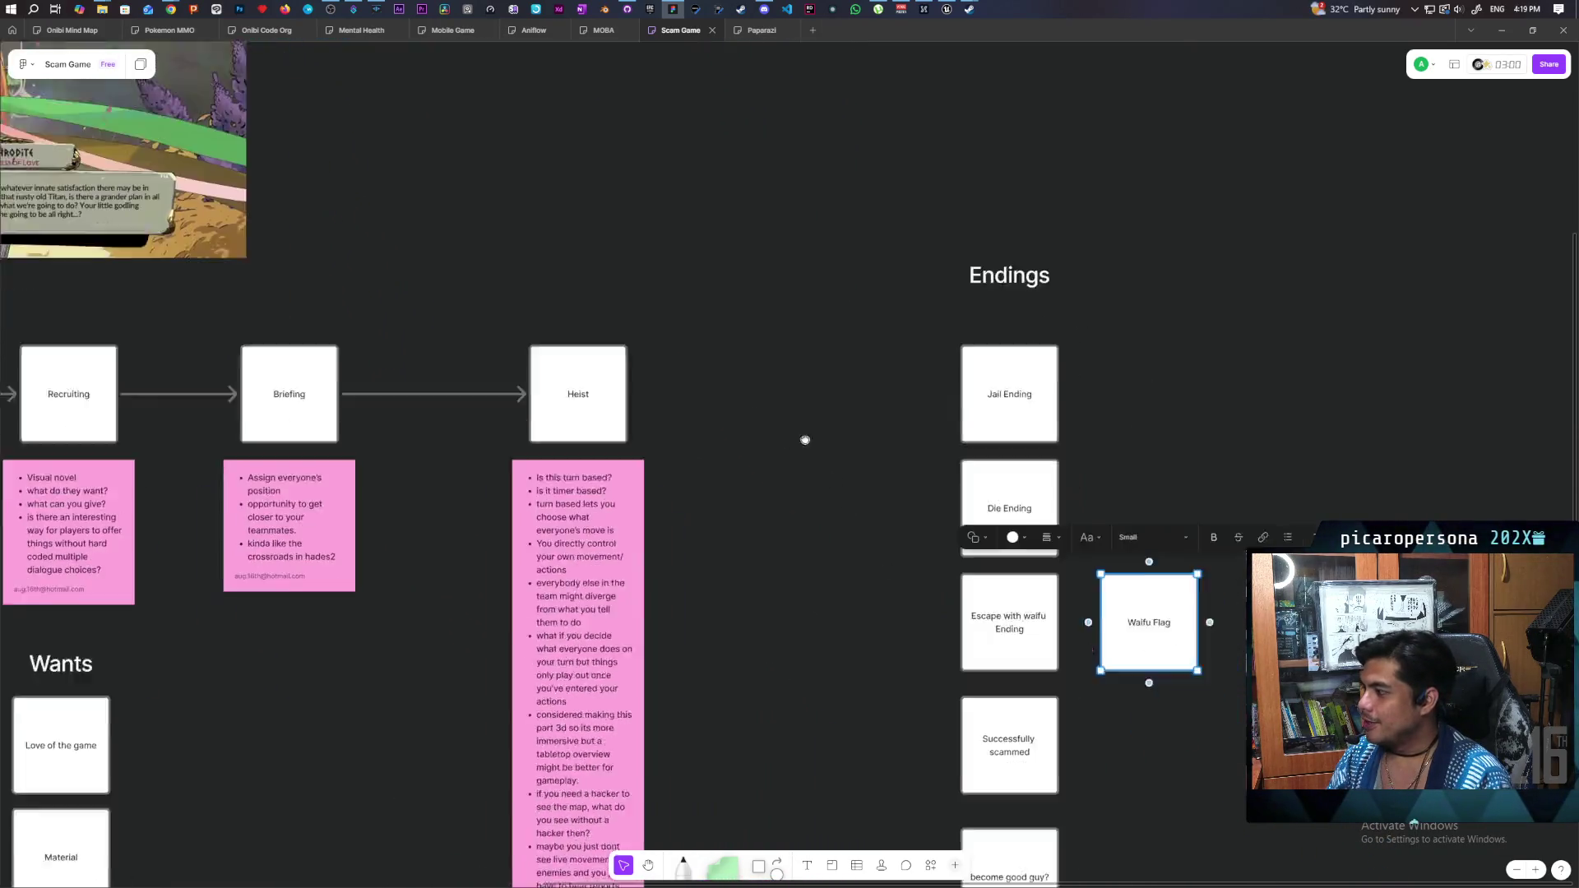
{"action": "mouse_move", "coordinate": [804, 459]}
{"action": "left_mouse_down"}
{"action": "mouse_move", "coordinate": [818, 444]}
{"action": "mouse_move", "coordinate": [882, 481]}
{"action": "mouse_move", "coordinate": [862, 418]}
{"action": "left_mouse_up"}
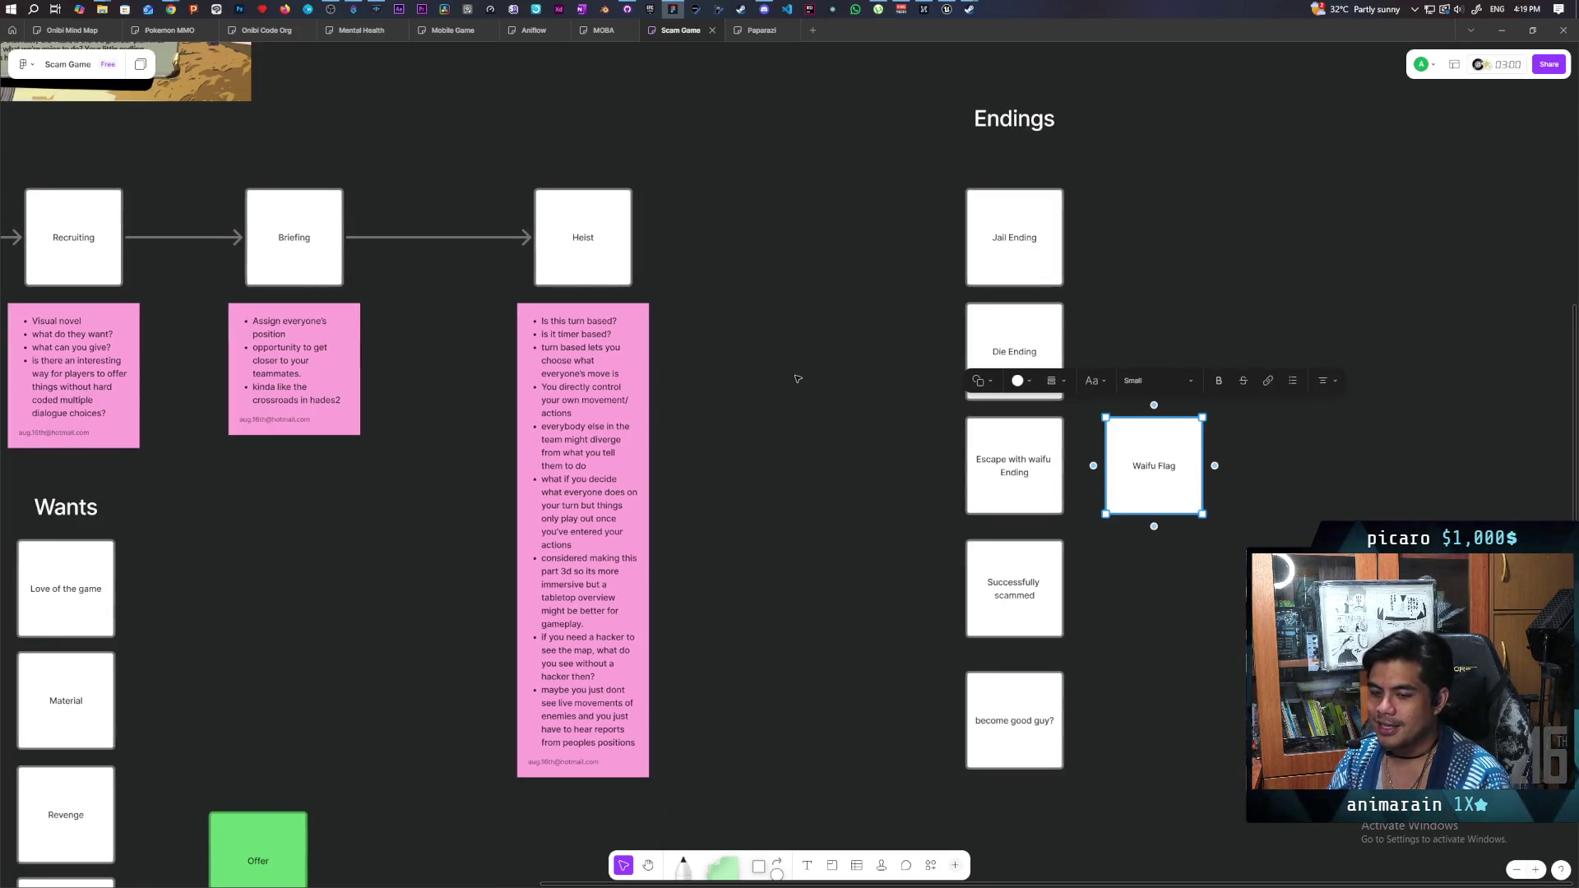
{"action": "scroll", "coordinate": [731, 280], "scroll_direction": "up", "scroll_amount": 10}
{"action": "scroll", "coordinate": [732, 281], "scroll_direction": "left", "scroll_amount": 5}
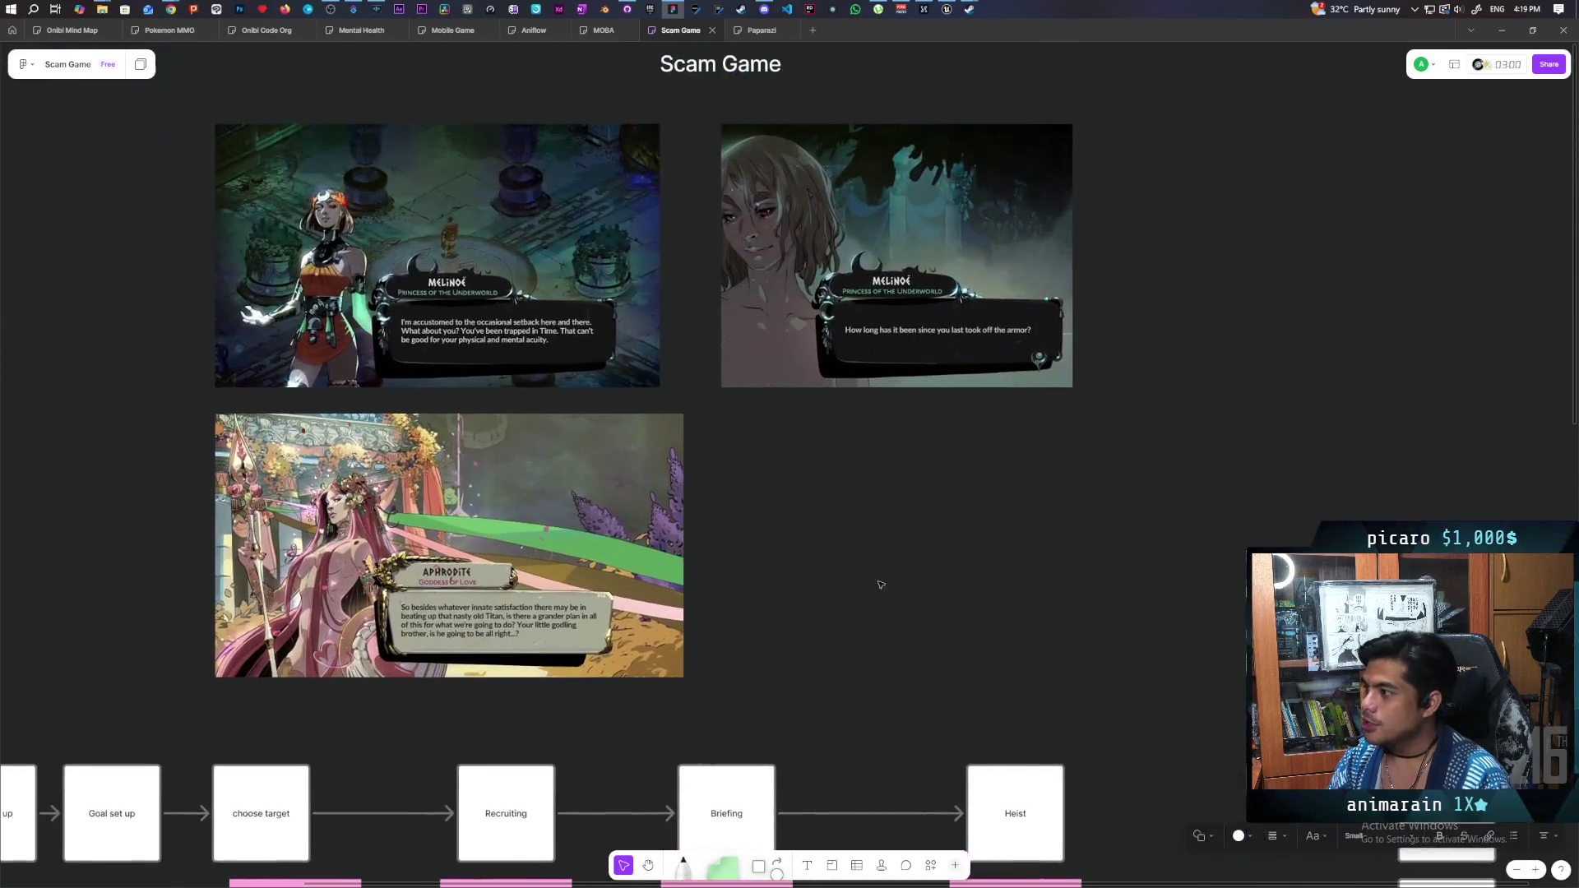
Pan to the Endings boxes and marquee-select the whole Scam Game board, then deselect
{"action": "scroll", "coordinate": [855, 535], "scroll_direction": "down", "scroll_amount": 1}
{"action": "scroll", "coordinate": [855, 534], "scroll_direction": "right", "scroll_amount": 1}
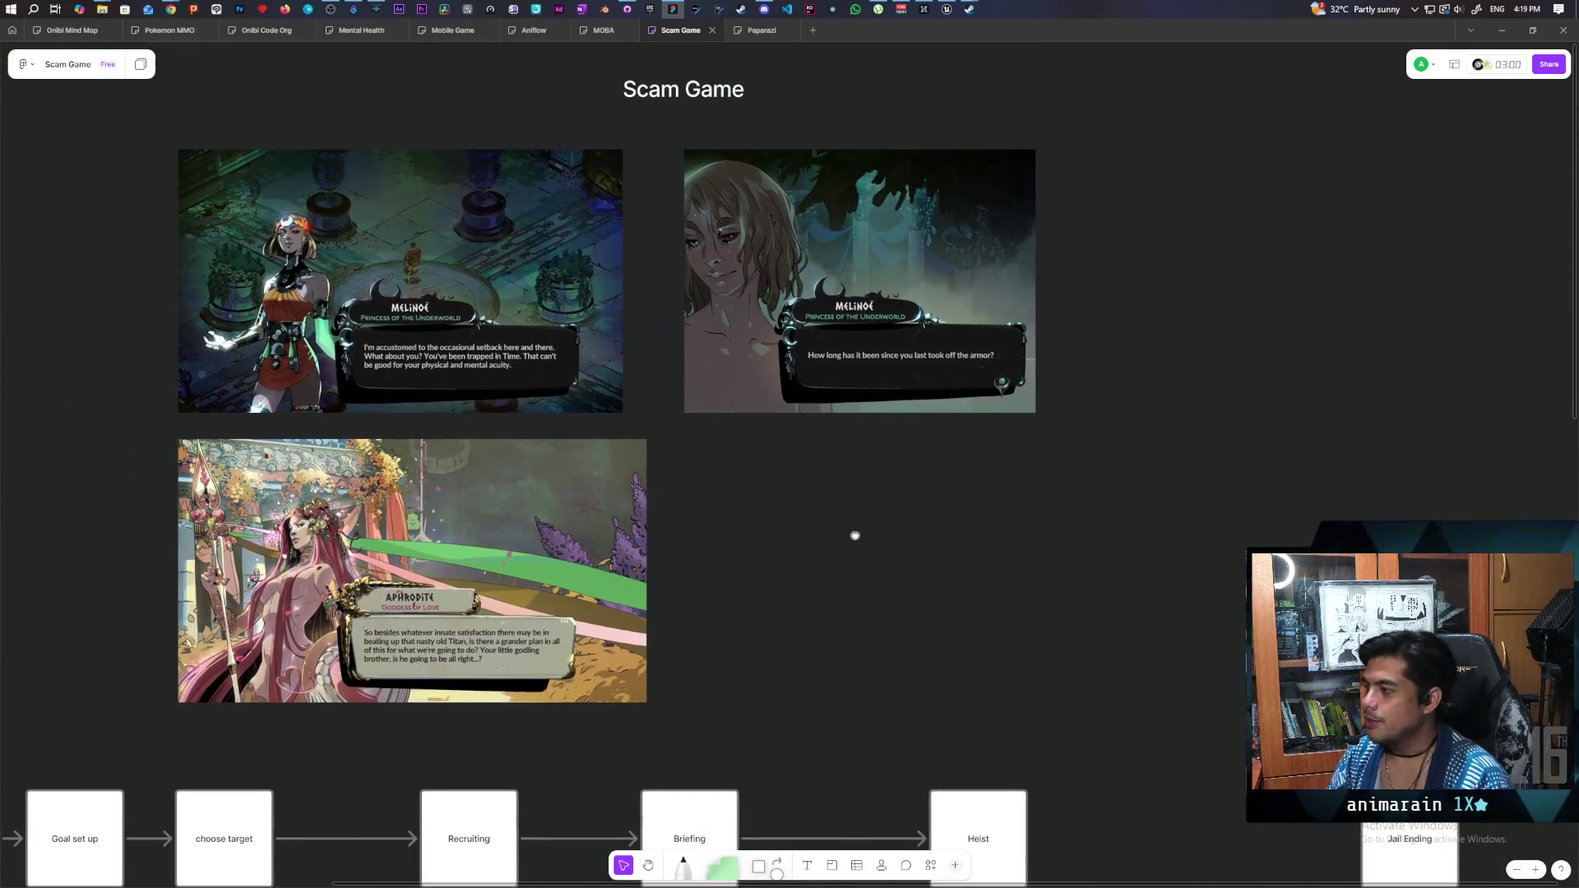
{"action": "mouse_move", "coordinate": [131, 109]}
{"action": "left_mouse_down"}
{"action": "mouse_move", "coordinate": [282, 176]}
{"action": "mouse_move", "coordinate": [1038, 630]}
{"action": "mouse_move", "coordinate": [238, 156]}
{"action": "mouse_move", "coordinate": [1034, 587]}
{"action": "mouse_move", "coordinate": [1146, 592]}
{"action": "left_mouse_up"}
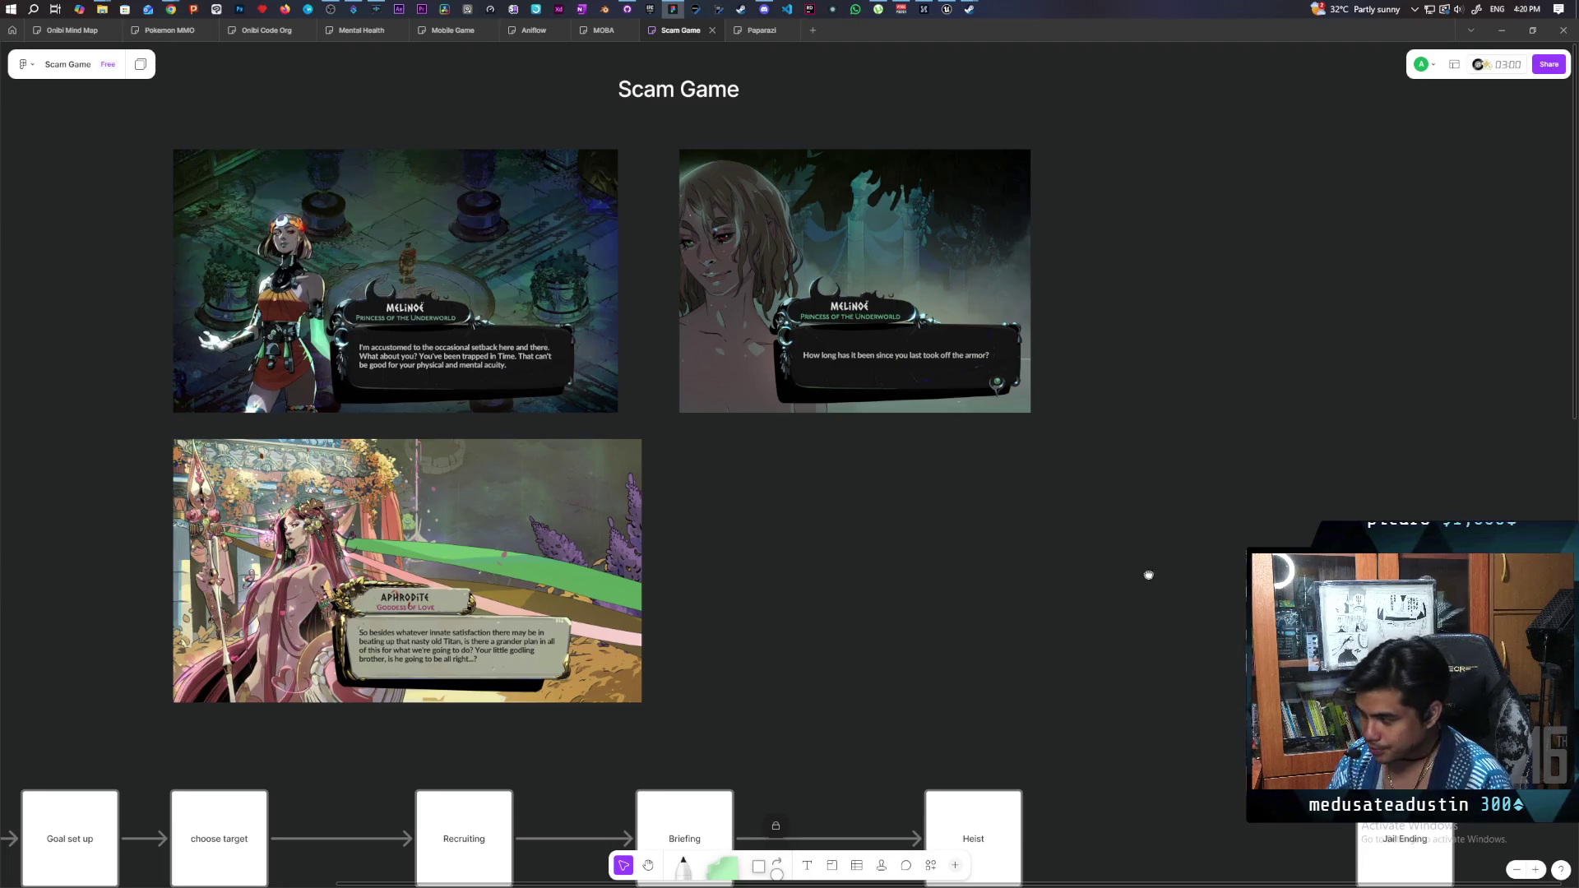
{"action": "left_click_drag", "start_coordinate": [1149, 575], "coordinate": [606, 370]}
{"action": "mouse_move", "coordinate": [691, 546]}
{"action": "left_mouse_down"}
{"action": "mouse_move", "coordinate": [652, 360]}
{"action": "mouse_move", "coordinate": [674, 272]}
{"action": "left_mouse_up"}
{"action": "mouse_move", "coordinate": [708, 472]}
{"action": "left_mouse_down"}
{"action": "mouse_move", "coordinate": [683, 338]}
{"action": "mouse_move", "coordinate": [881, 634]}
{"action": "left_mouse_up"}
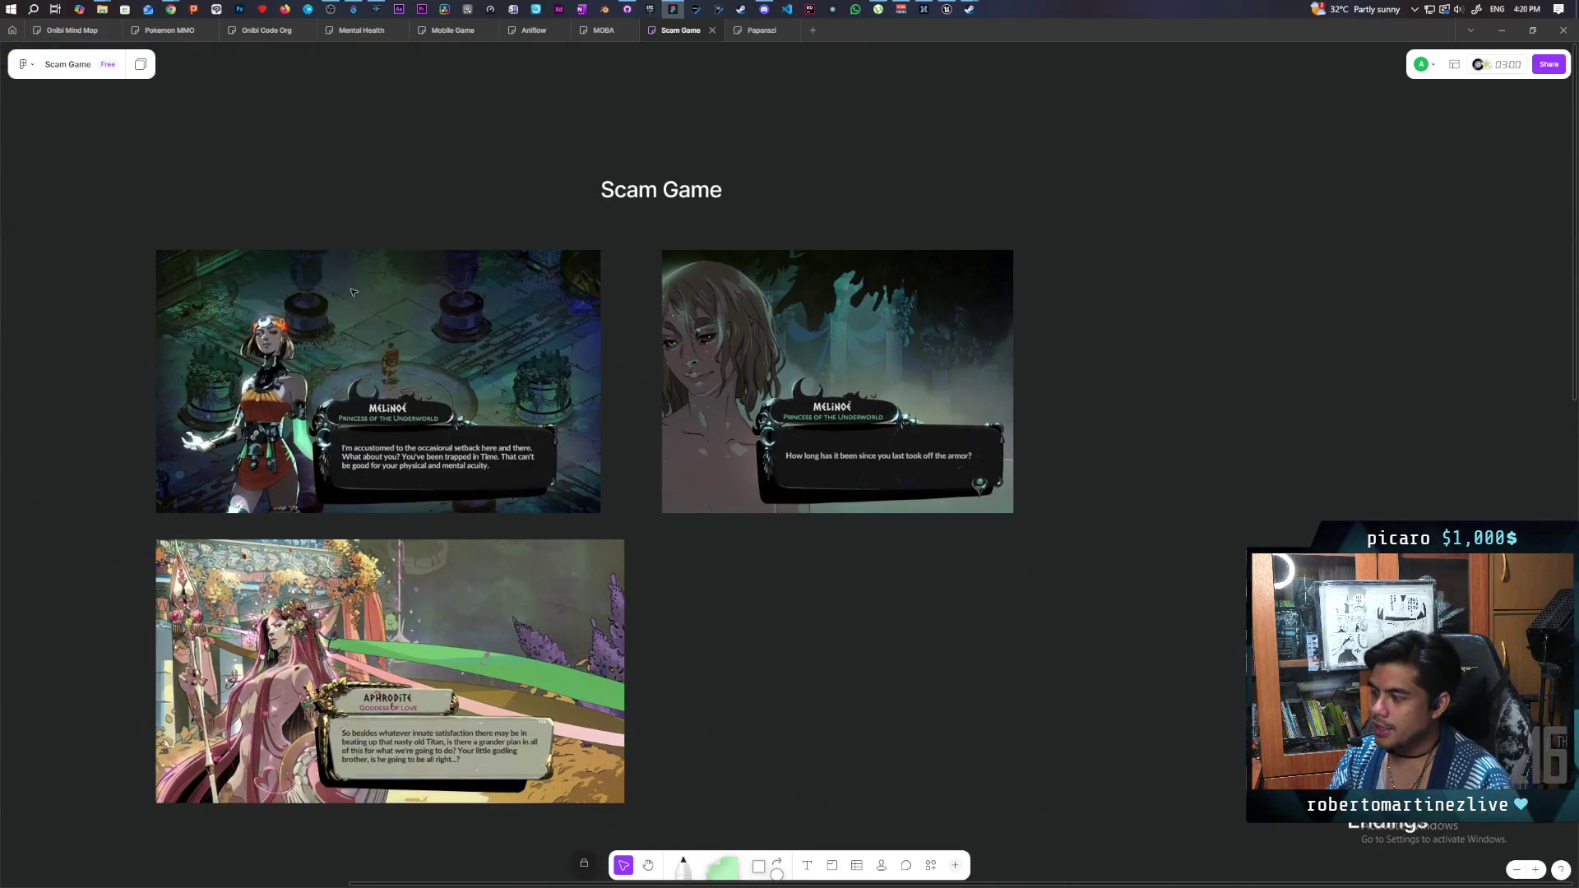
{"action": "left_click_drag", "start_coordinate": [31, 175], "coordinate": [1124, 645]}
{"action": "left_click", "coordinate": [1131, 649]}
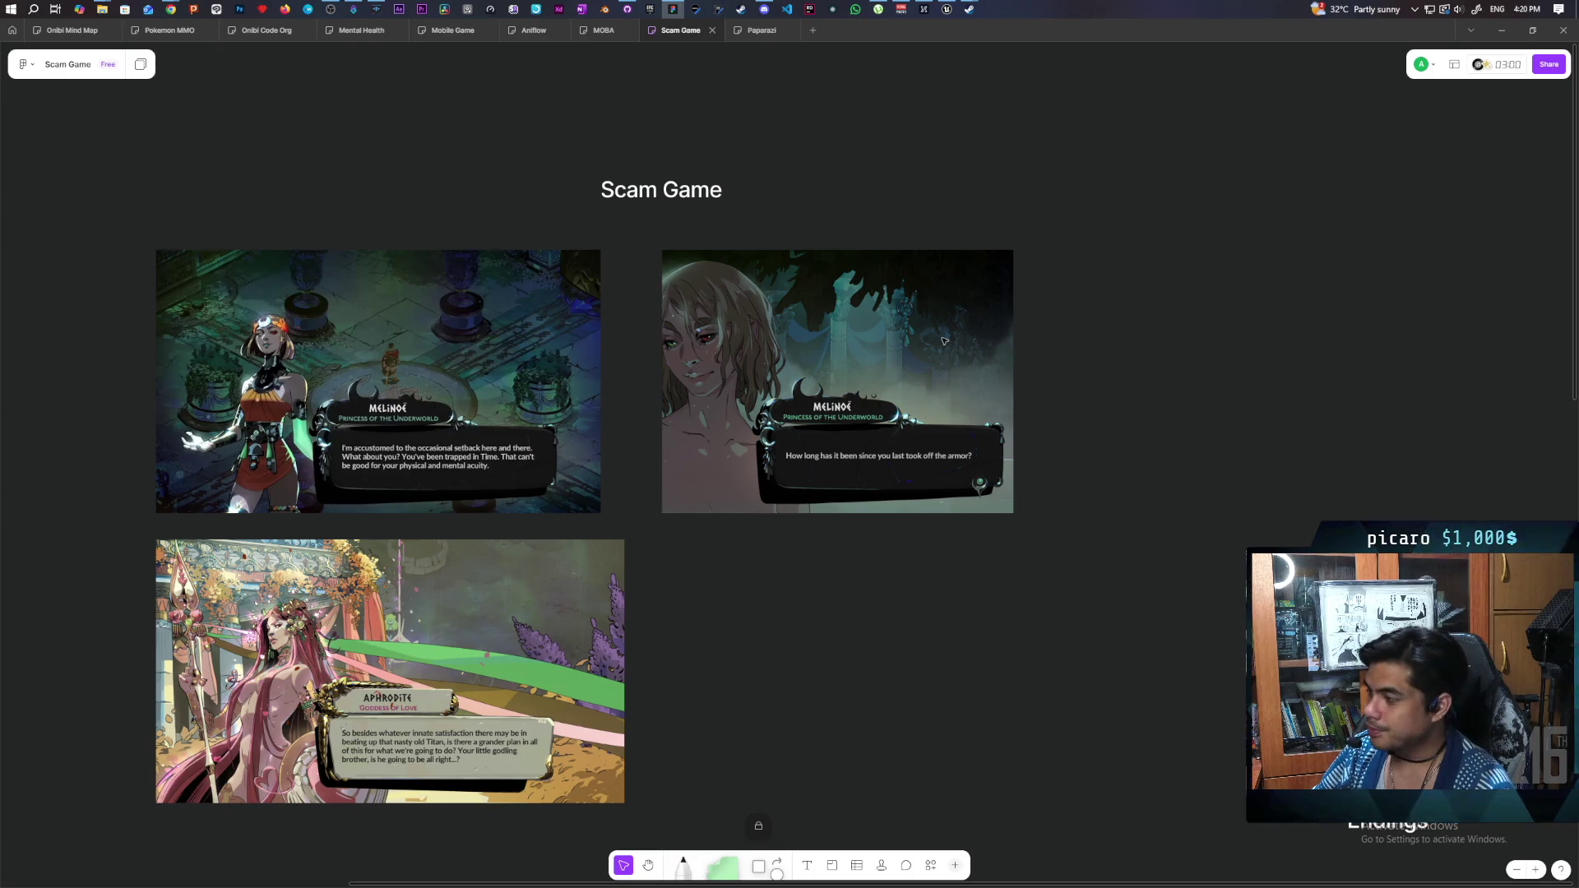
Switch back to the Paparazi board
{"action": "scroll", "coordinate": [875, 210], "scroll_direction": "down", "scroll_amount": 5}
{"action": "scroll", "coordinate": [875, 211], "scroll_direction": "down", "scroll_amount": 3}
{"action": "left_click", "coordinate": [760, 29]}
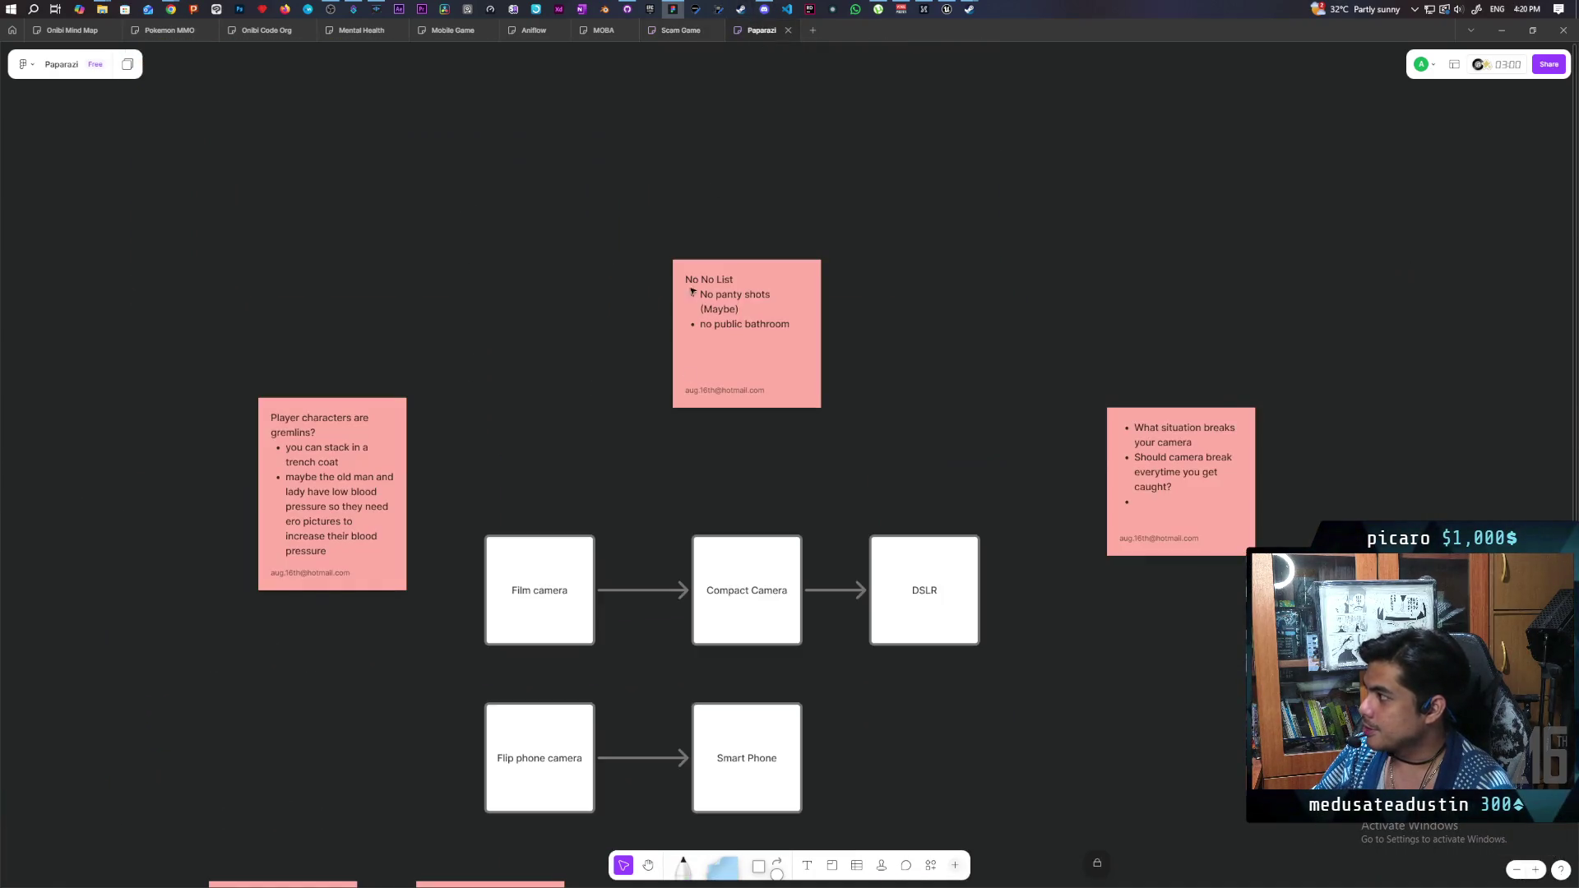
{"action": "left_click_drag", "start_coordinate": [124, 121], "coordinate": [1159, 744]}
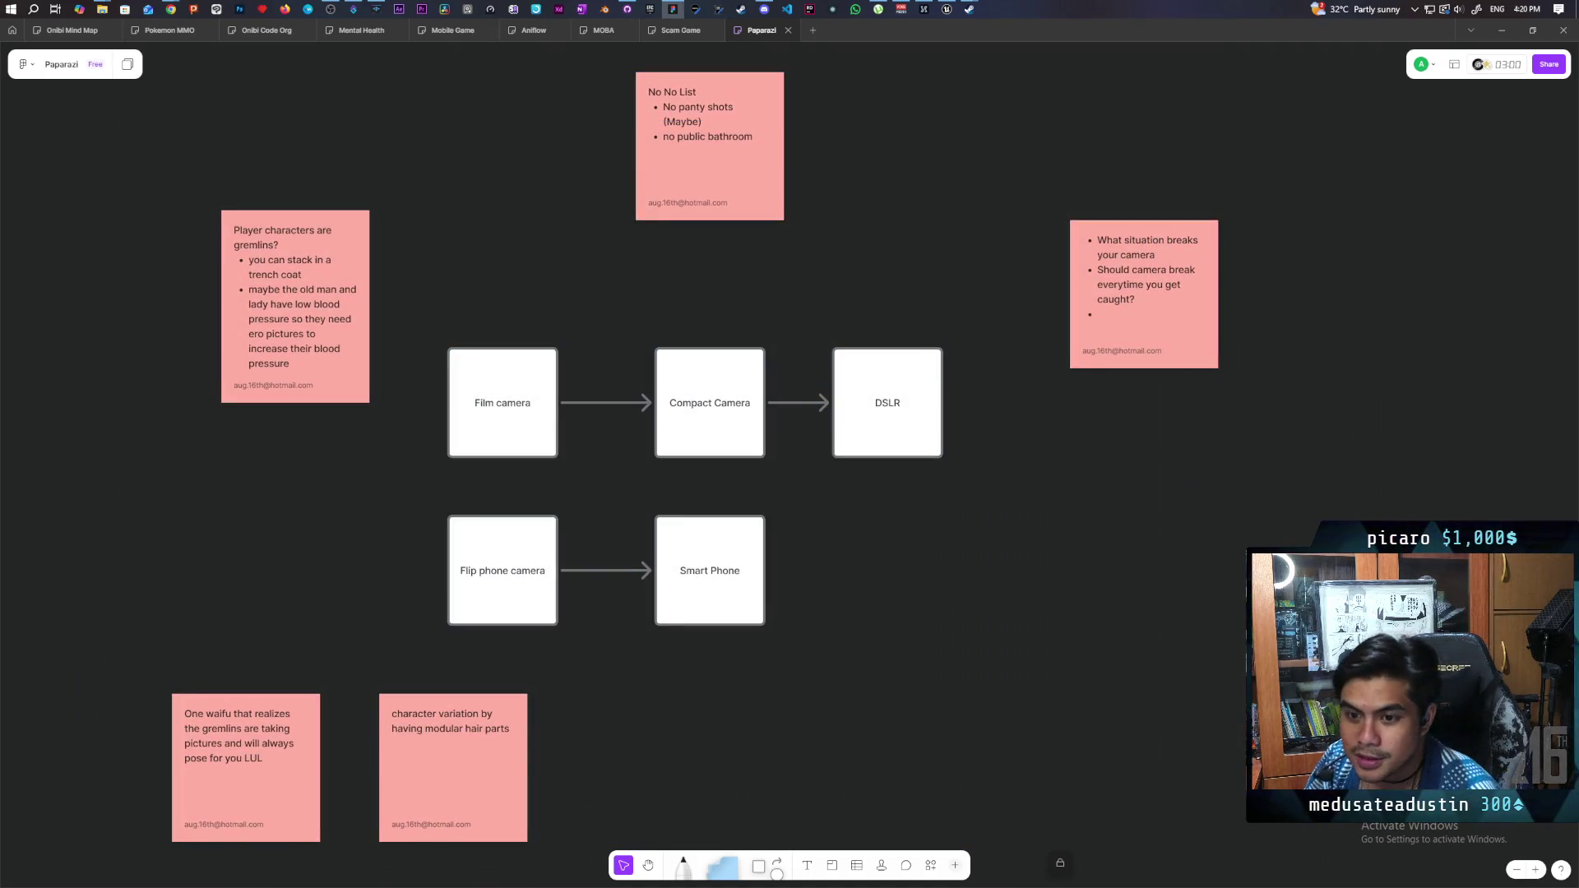
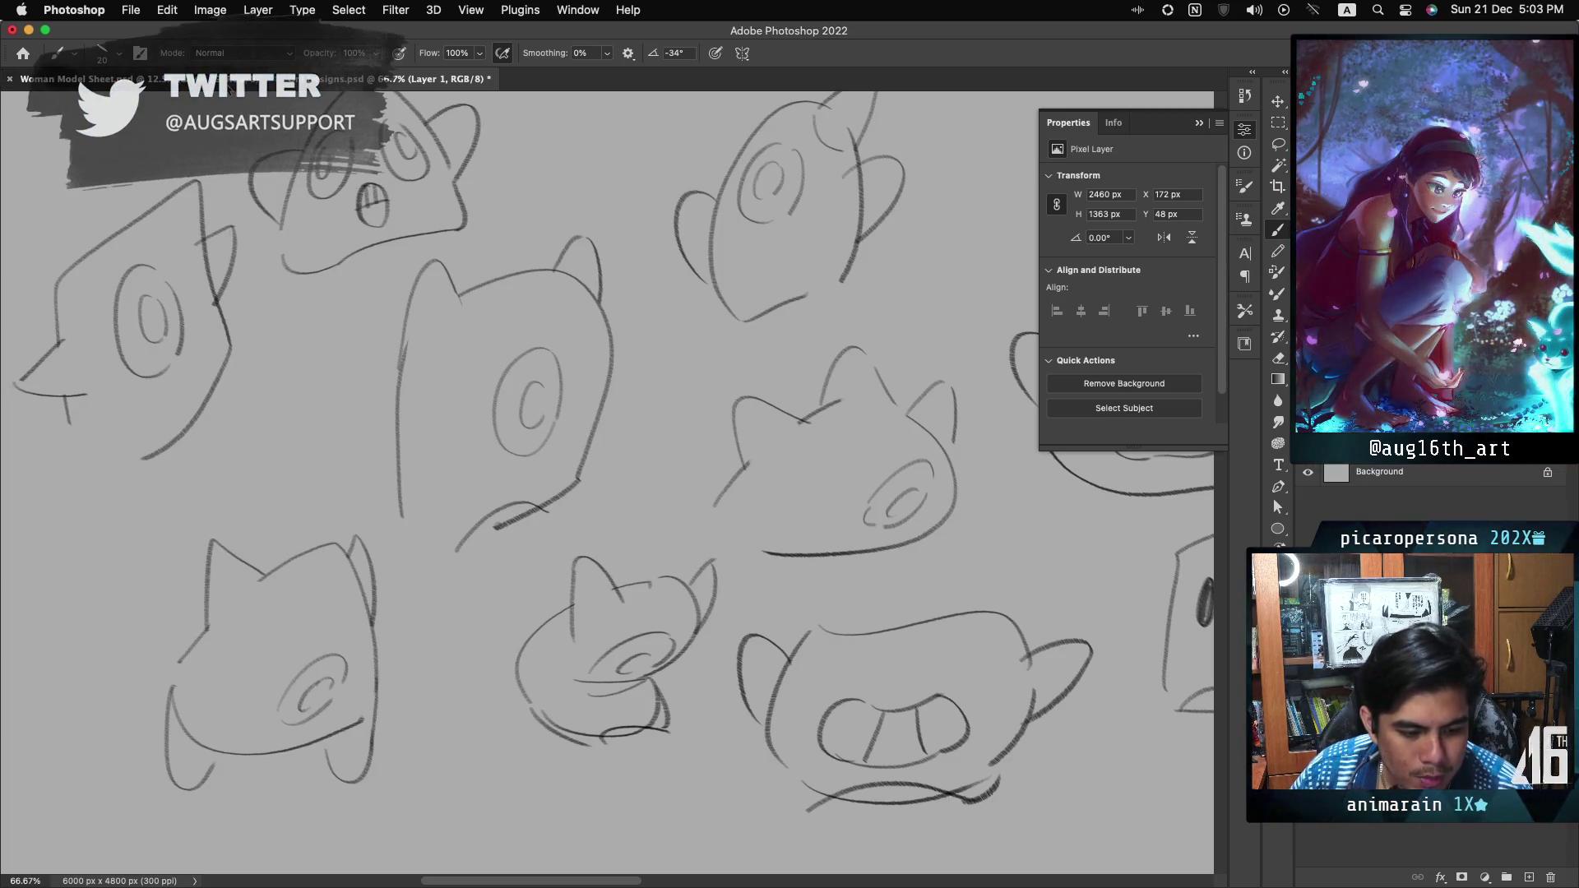
Switch back and forth between the Woman Model Sheet and Oni Designs document tabs to compare the sketches
{"action": "left_click", "coordinate": [247, 79]}
{"action": "left_click", "coordinate": [345, 79]}
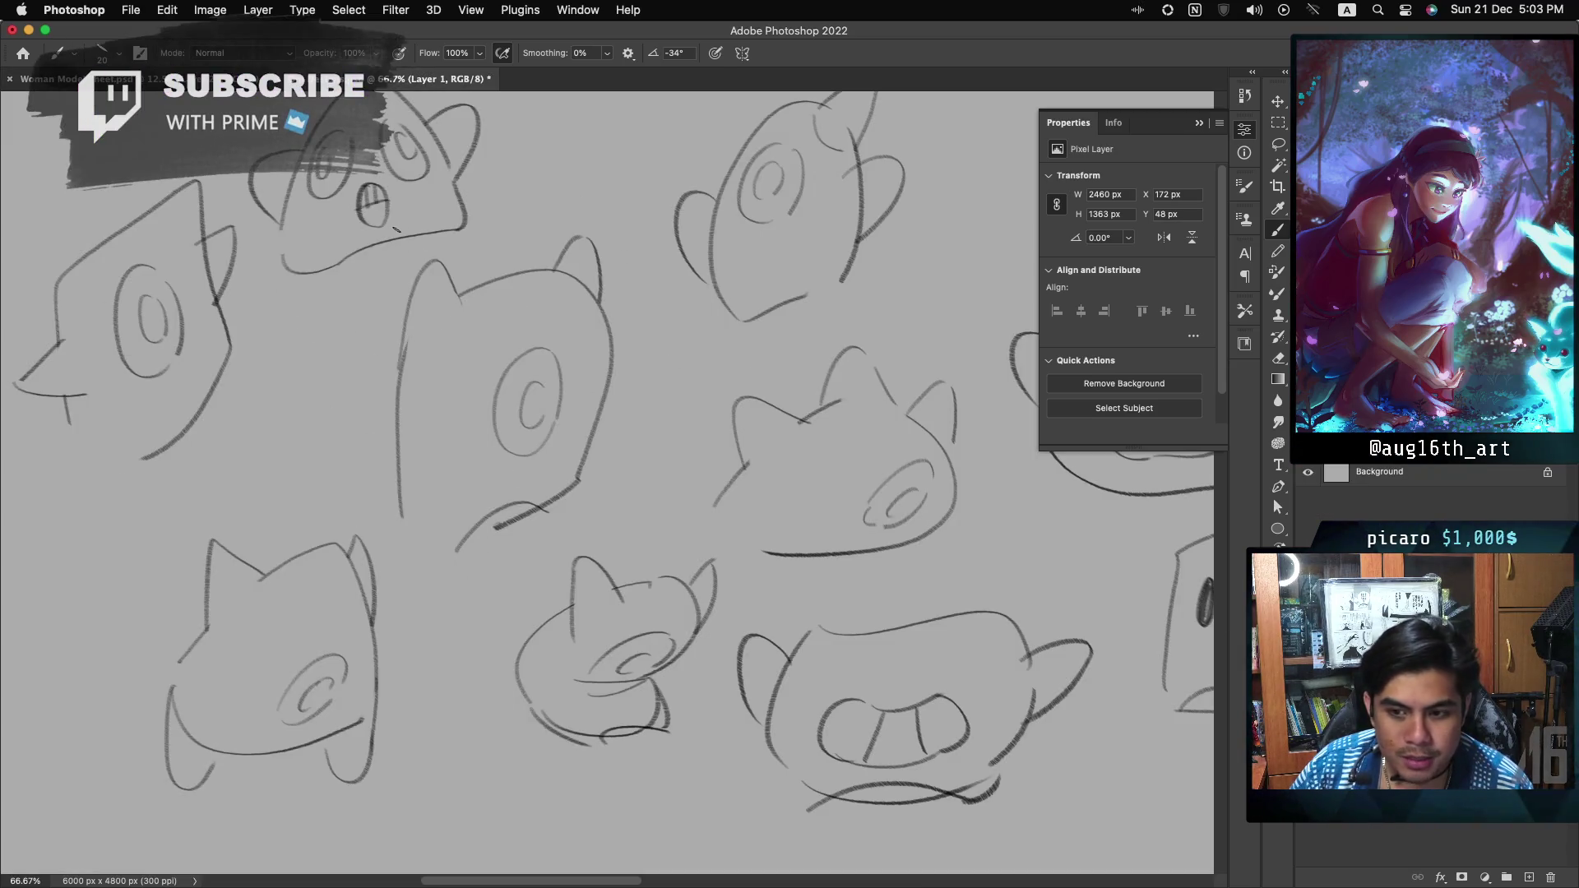
{"action": "left_click", "coordinate": [160, 80]}
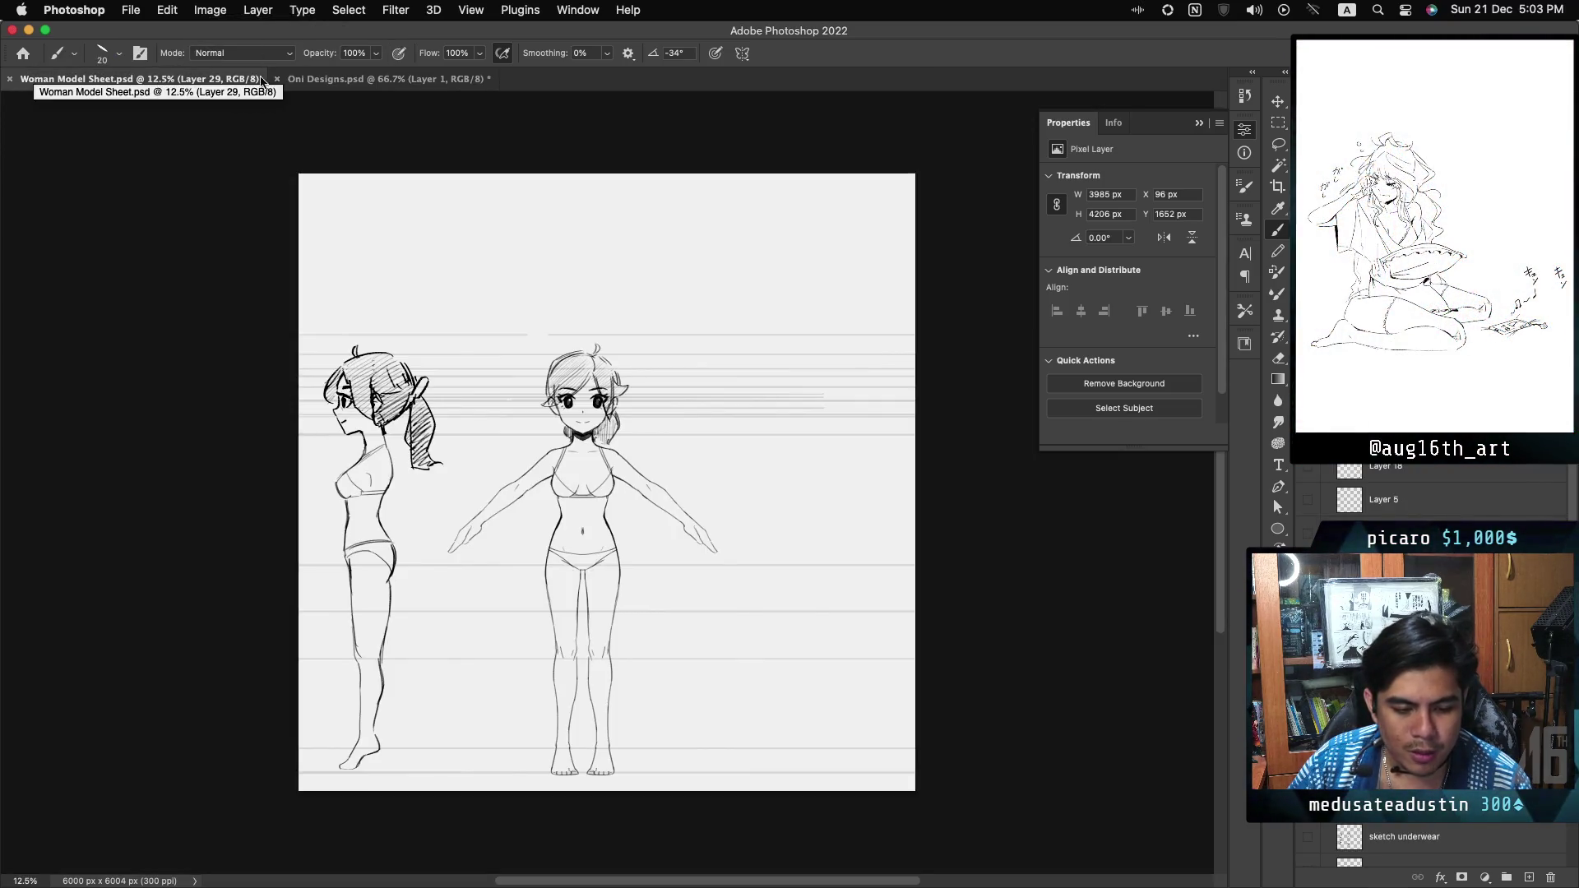
{"action": "left_click", "coordinate": [370, 79]}
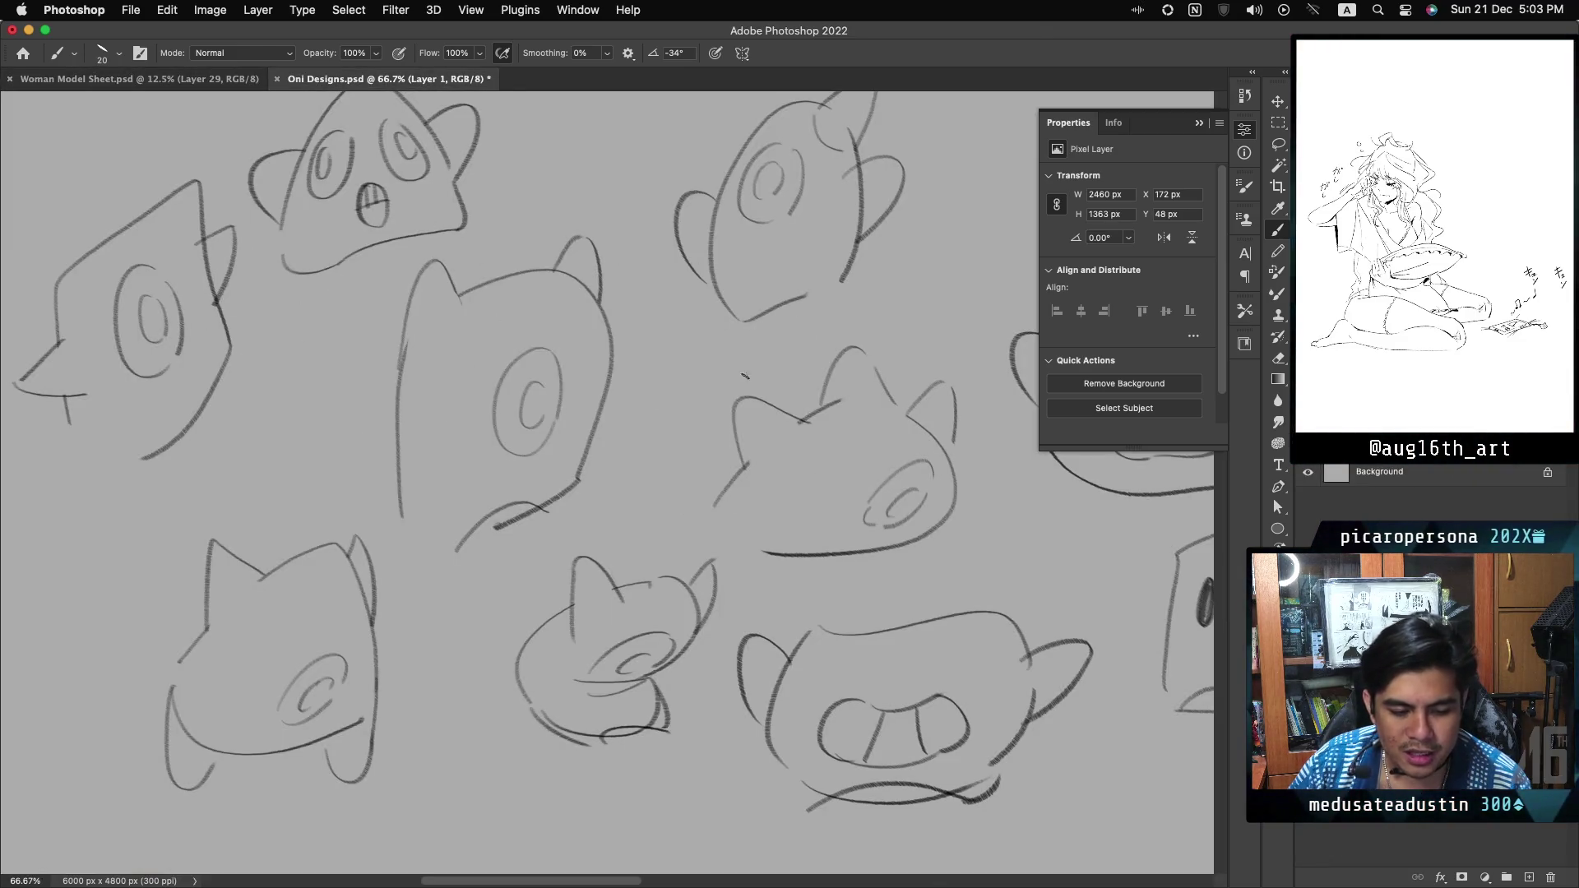
{"action": "left_click", "coordinate": [165, 84]}
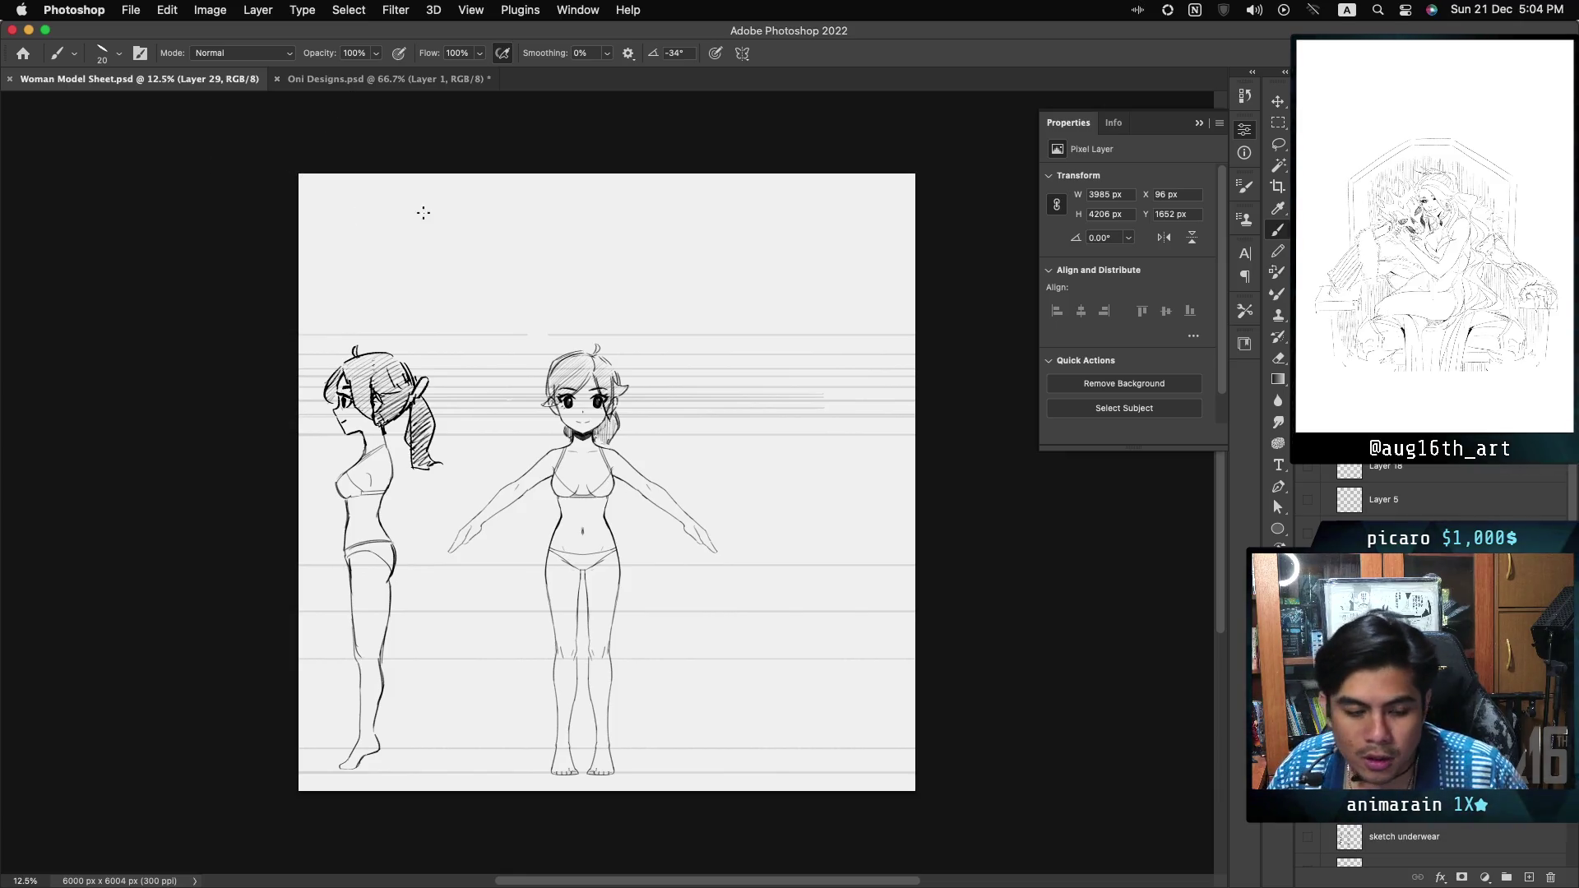
{"action": "left_click", "coordinate": [377, 82]}
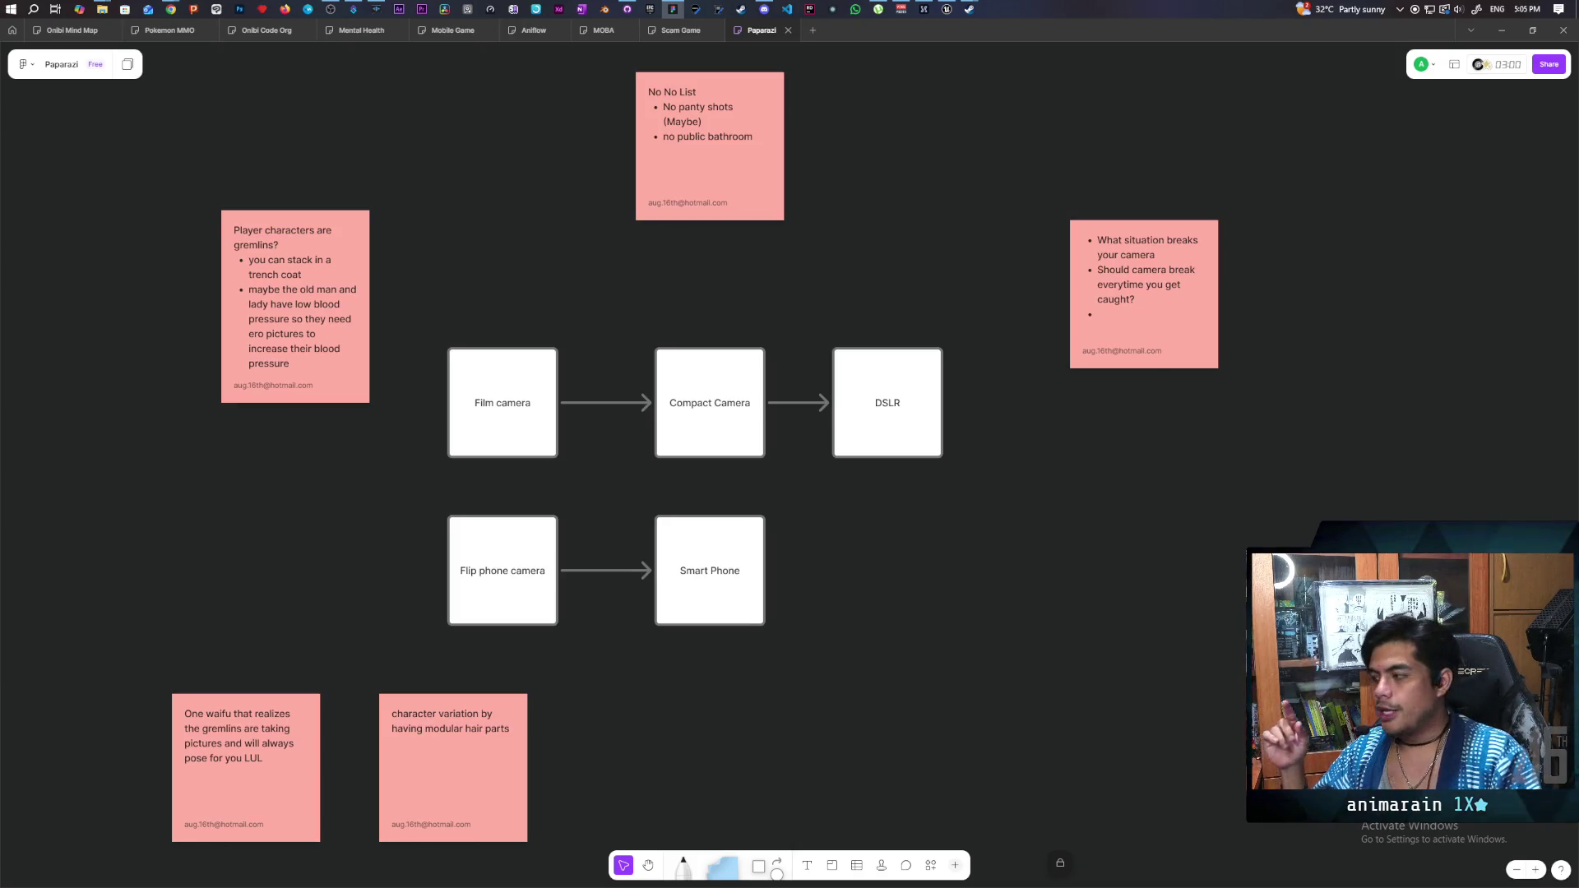
{"action": "left_click_drag", "start_coordinate": [353, 519], "coordinate": [646, 632]}
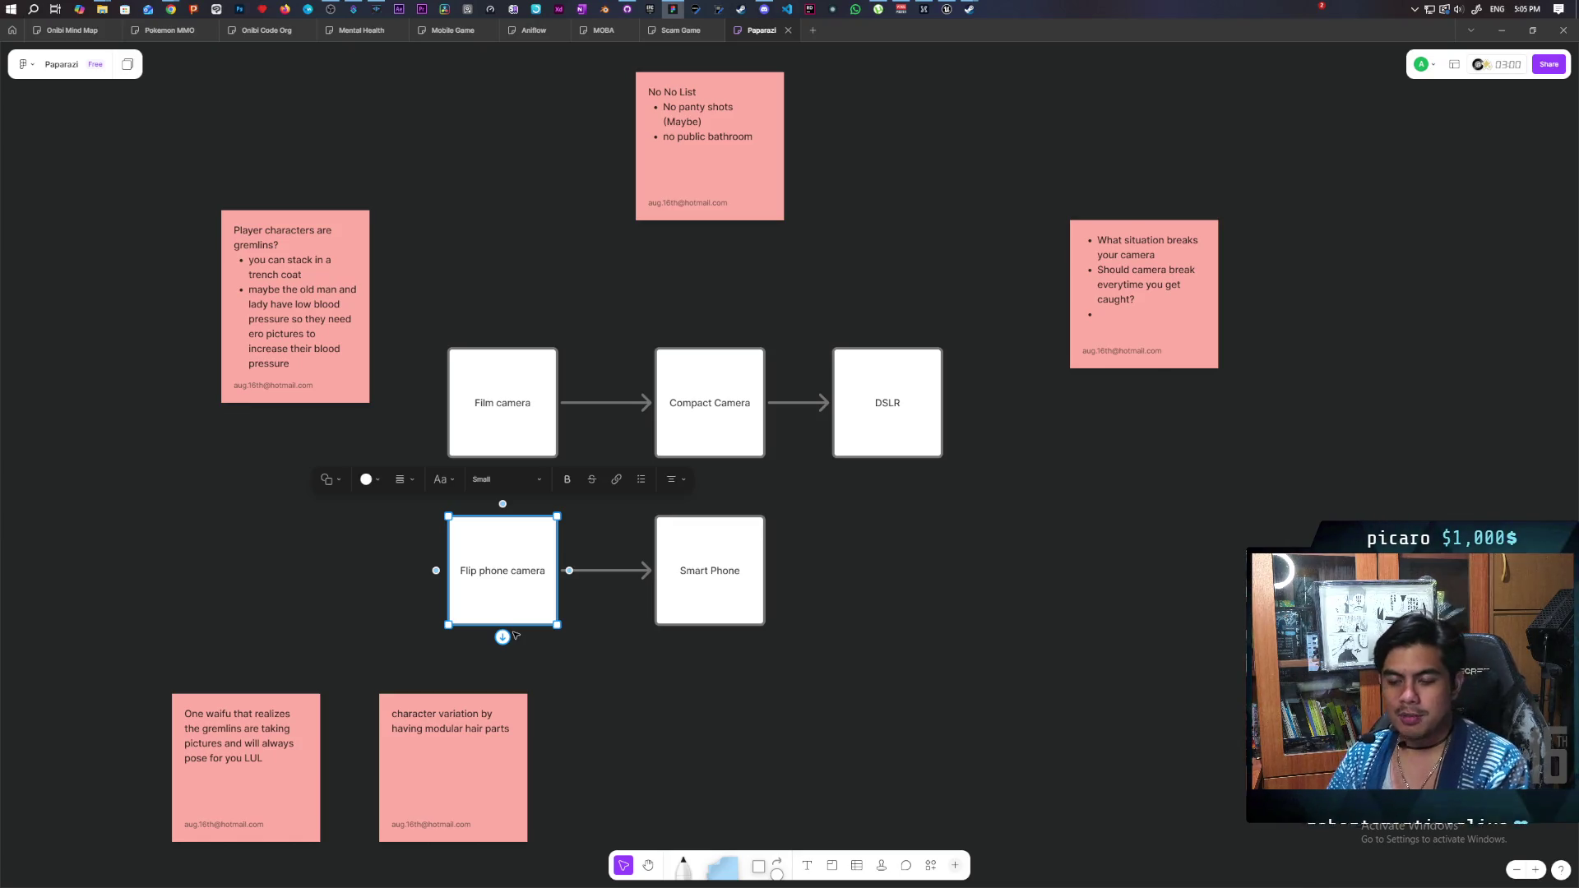
{"action": "left_click", "coordinate": [836, 535]}
{"action": "left_click_drag", "start_coordinate": [835, 535], "coordinate": [685, 664]}
{"action": "left_click_drag", "start_coordinate": [422, 272], "coordinate": [489, 479]}
{"action": "left_click", "coordinate": [811, 564]}
{"action": "mouse_move", "coordinate": [844, 531]}
{"action": "left_mouse_down"}
{"action": "mouse_move", "coordinate": [658, 669]}
{"action": "mouse_move", "coordinate": [709, 671]}
{"action": "left_mouse_up"}
{"action": "mouse_move", "coordinate": [859, 527]}
{"action": "left_mouse_down"}
{"action": "mouse_move", "coordinate": [656, 693]}
{"action": "mouse_move", "coordinate": [778, 680]}
{"action": "left_mouse_up"}
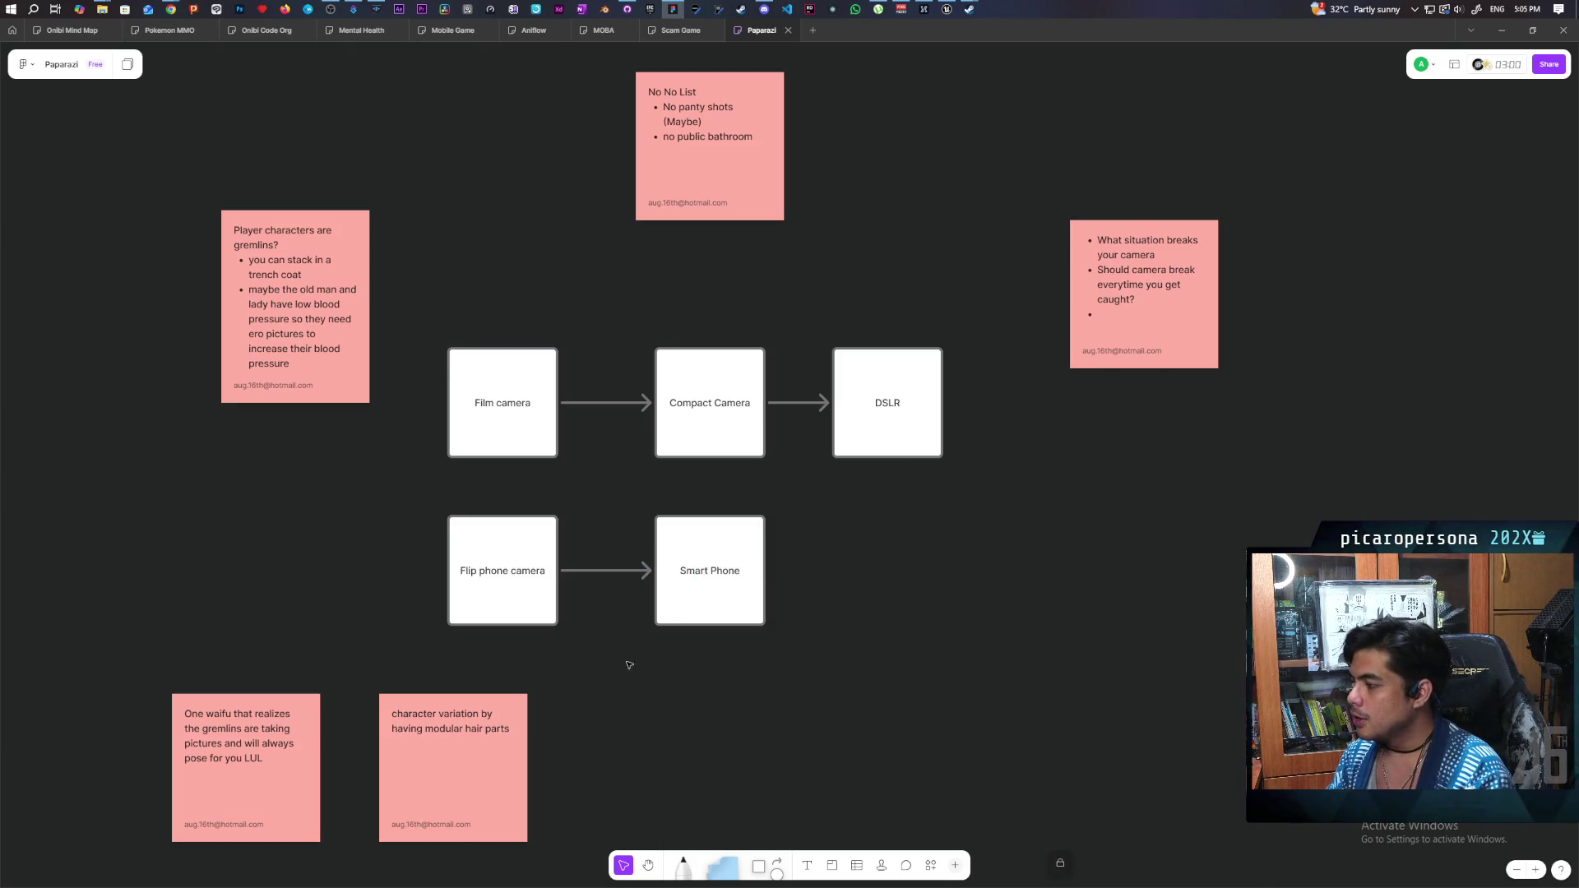
{"action": "mouse_move", "coordinate": [399, 499]}
{"action": "left_mouse_down"}
{"action": "mouse_move", "coordinate": [452, 627]}
{"action": "mouse_move", "coordinate": [485, 632]}
{"action": "mouse_move", "coordinate": [399, 613]}
{"action": "mouse_move", "coordinate": [391, 575]}
{"action": "left_mouse_up"}
{"action": "left_click_drag", "start_coordinate": [418, 318], "coordinate": [502, 477]}
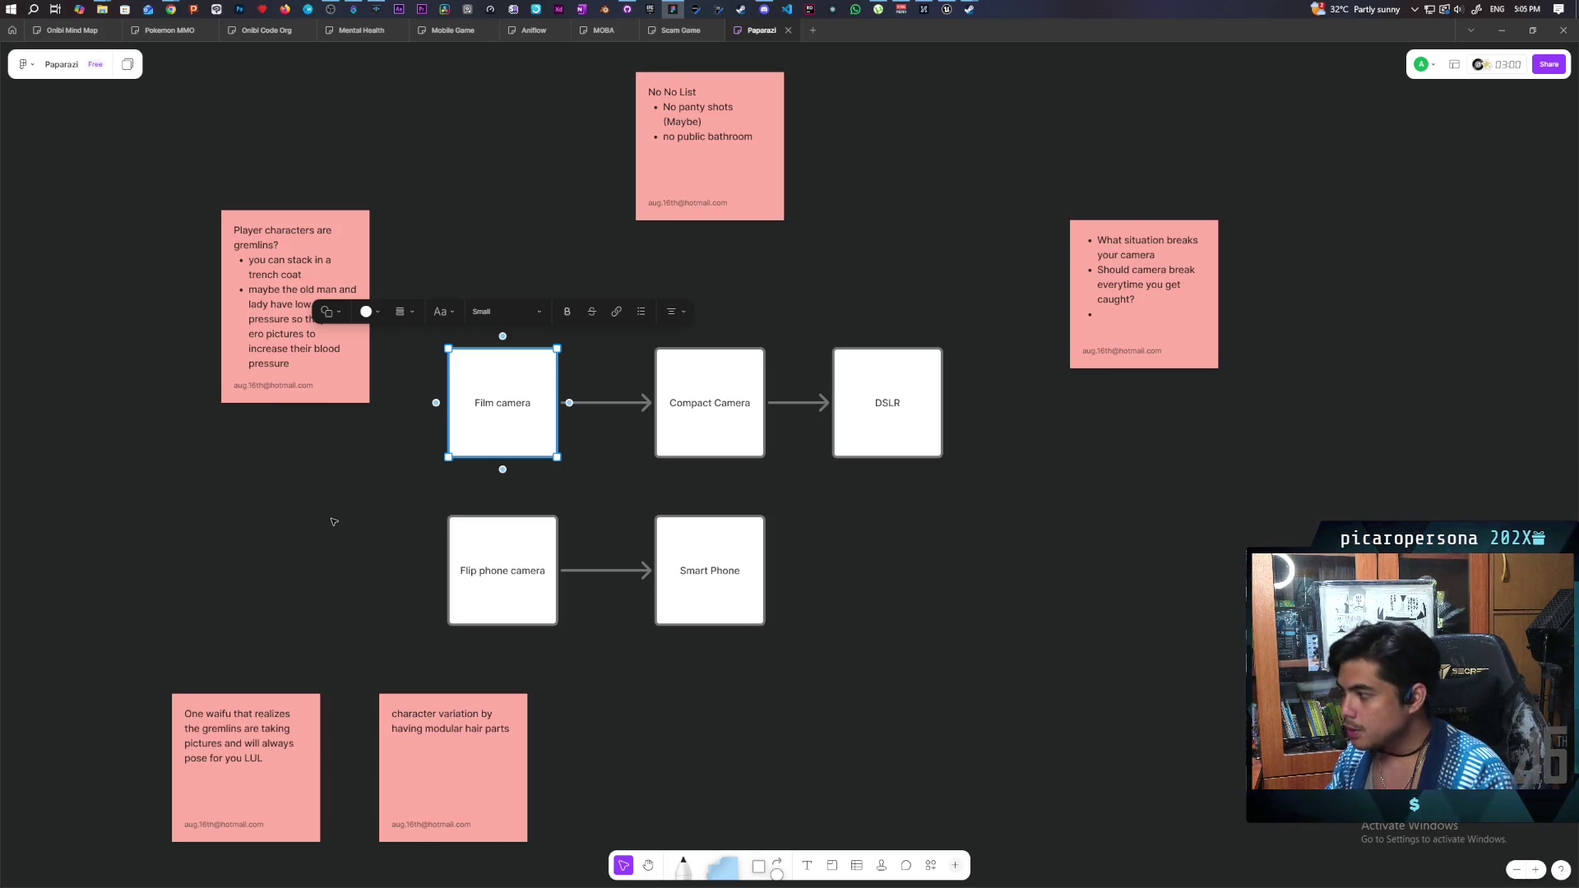
{"action": "scroll", "coordinate": [696, 482], "scroll_direction": "right", "scroll_amount": 2}
{"action": "left_click", "coordinate": [641, 339]}
{"action": "mouse_move", "coordinate": [587, 319]}
{"action": "left_mouse_down"}
{"action": "mouse_move", "coordinate": [656, 447]}
{"action": "mouse_move", "coordinate": [658, 510]}
{"action": "left_mouse_up"}
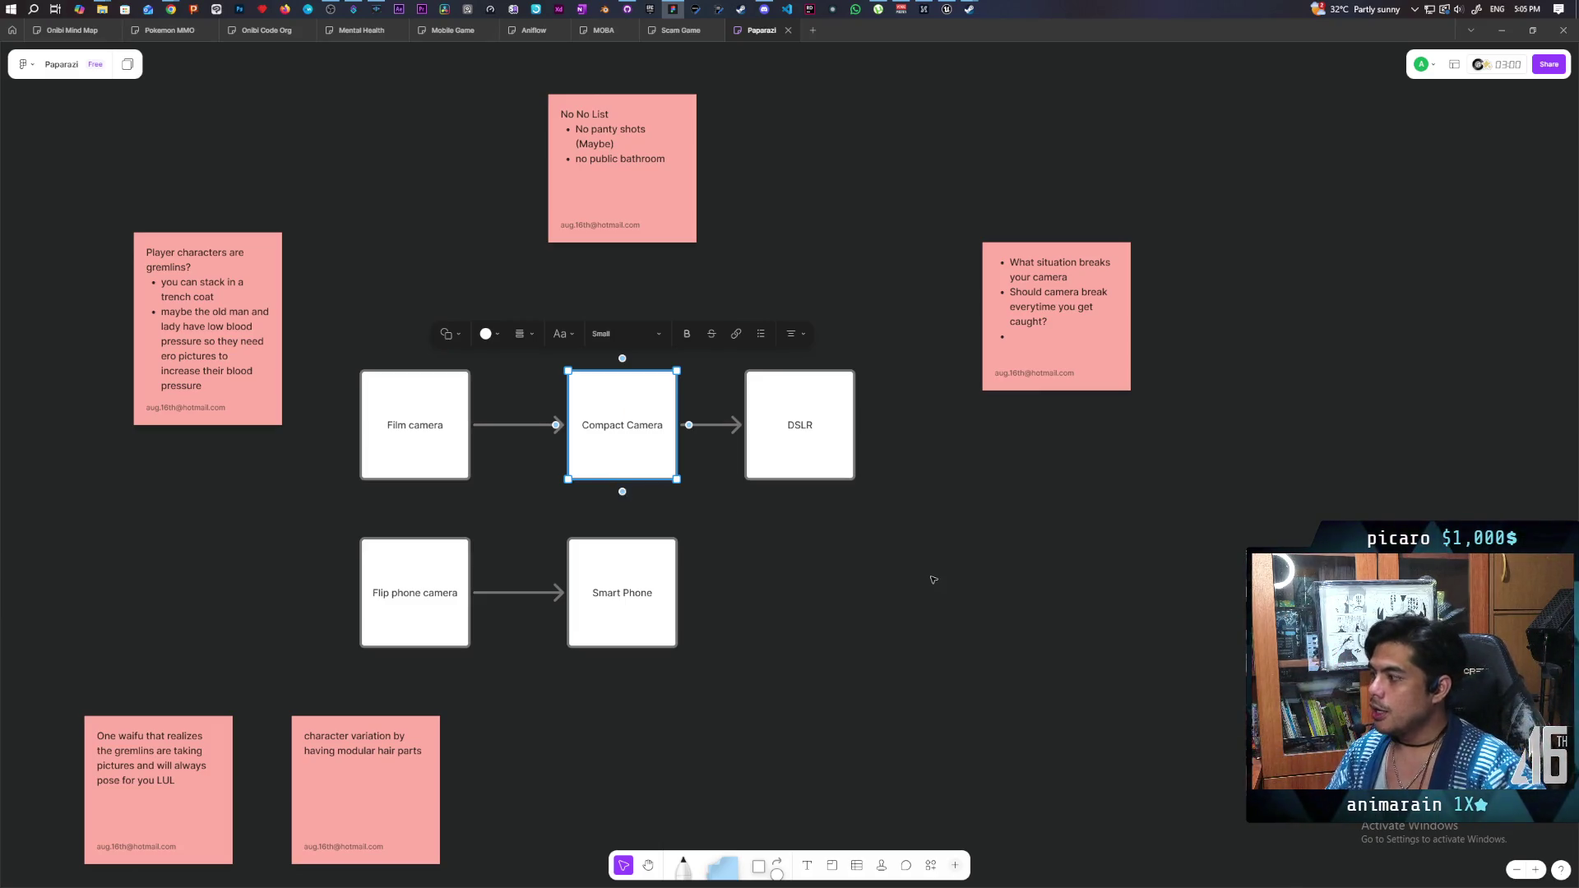
{"action": "left_click_drag", "start_coordinate": [889, 307], "coordinate": [794, 510]}
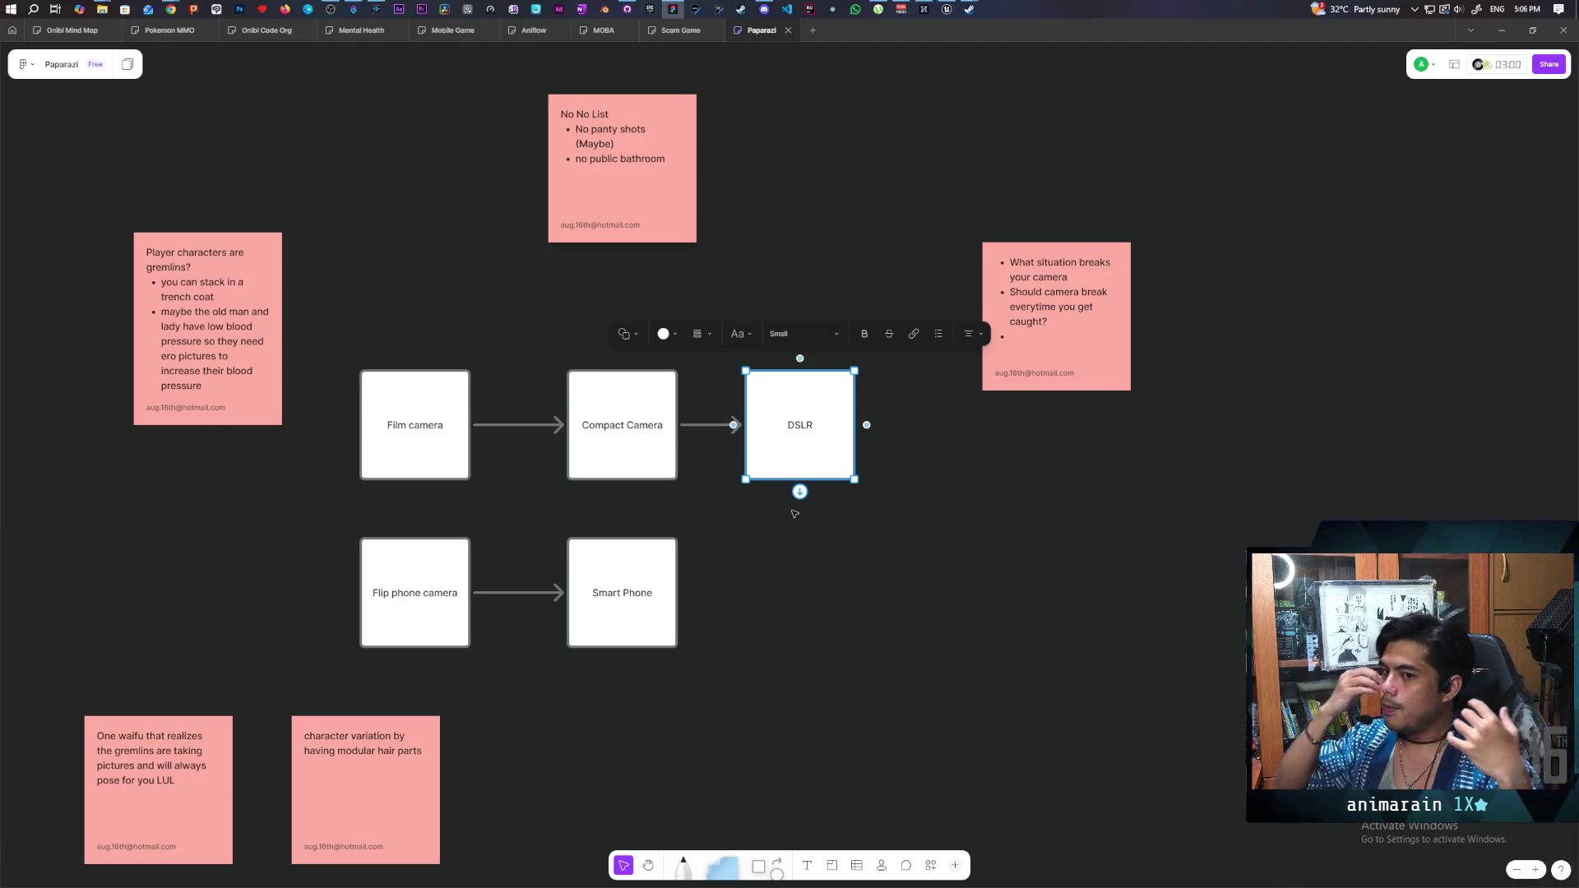
{"action": "left_click", "coordinate": [892, 611]}
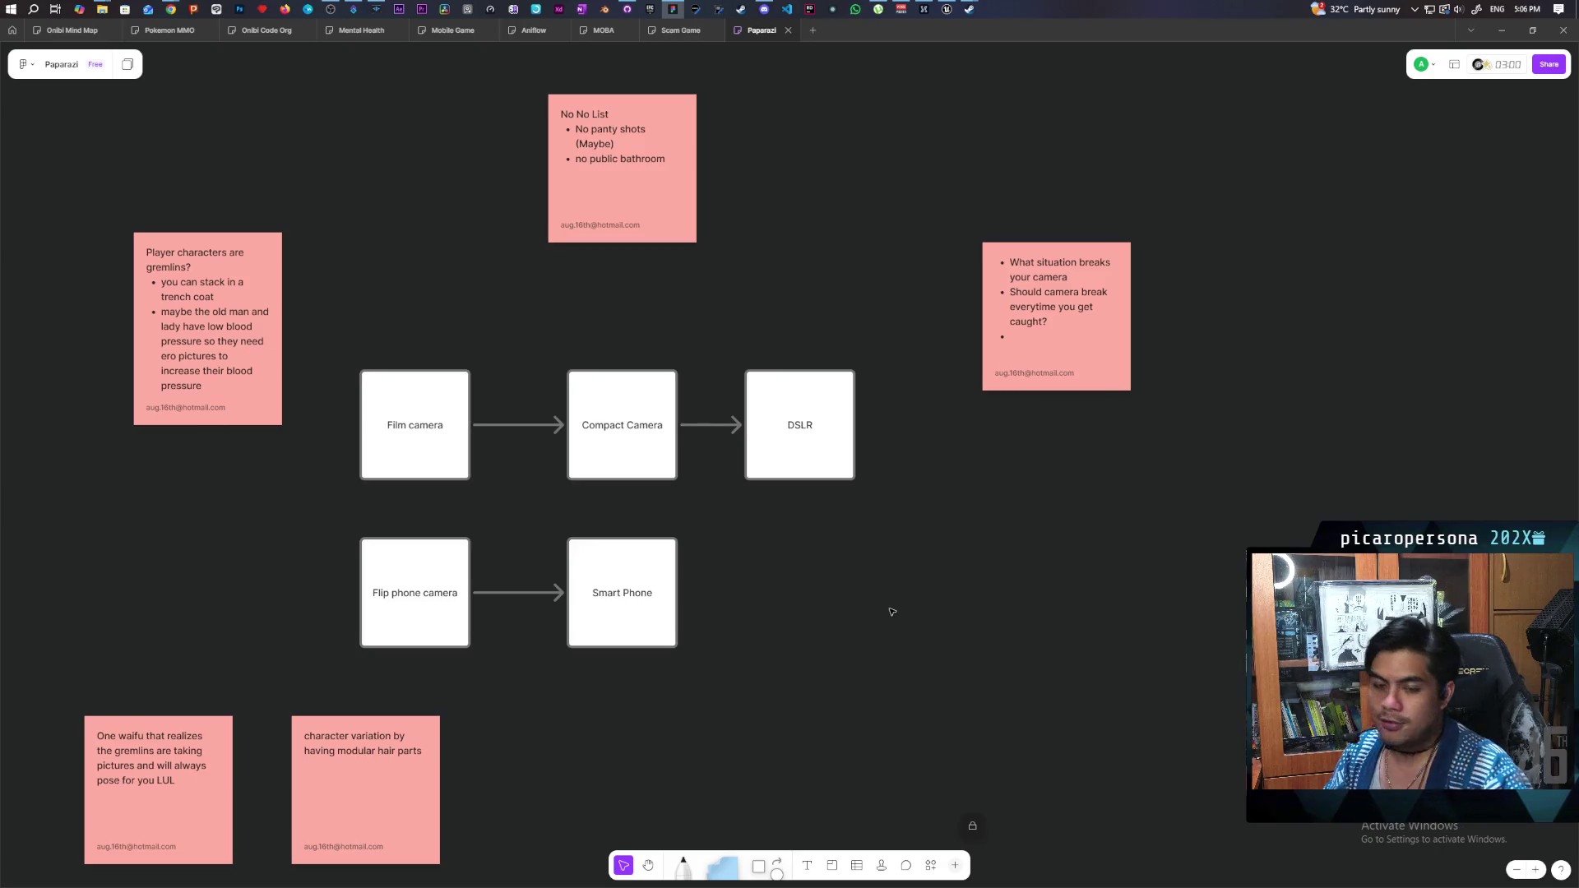
{"action": "mouse_move", "coordinate": [894, 375]}
{"action": "left_mouse_down"}
{"action": "mouse_move", "coordinate": [810, 553]}
{"action": "mouse_move", "coordinate": [565, 696]}
{"action": "mouse_move", "coordinate": [533, 526]}
{"action": "mouse_move", "coordinate": [442, 509]}
{"action": "left_mouse_up"}
{"action": "left_click", "coordinate": [629, 621]}
{"action": "left_click", "coordinate": [507, 723]}
{"action": "left_click_drag", "start_coordinate": [287, 541], "coordinate": [429, 669]}
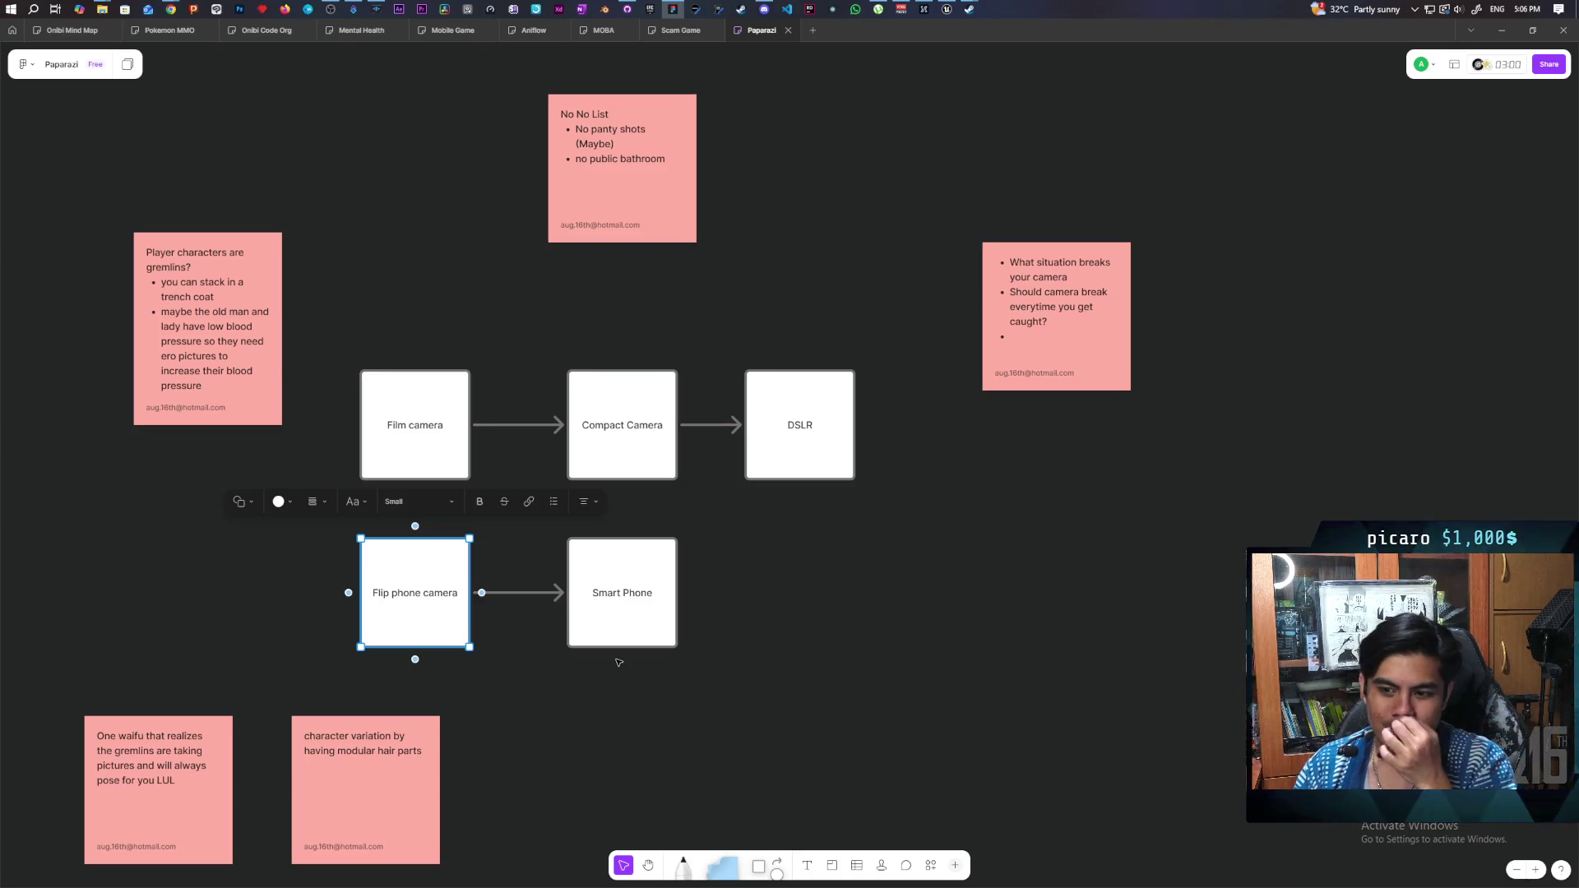
{"action": "mouse_move", "coordinate": [271, 546]}
{"action": "left_mouse_down"}
{"action": "mouse_move", "coordinate": [385, 656]}
{"action": "mouse_move", "coordinate": [376, 666]}
{"action": "left_mouse_up"}
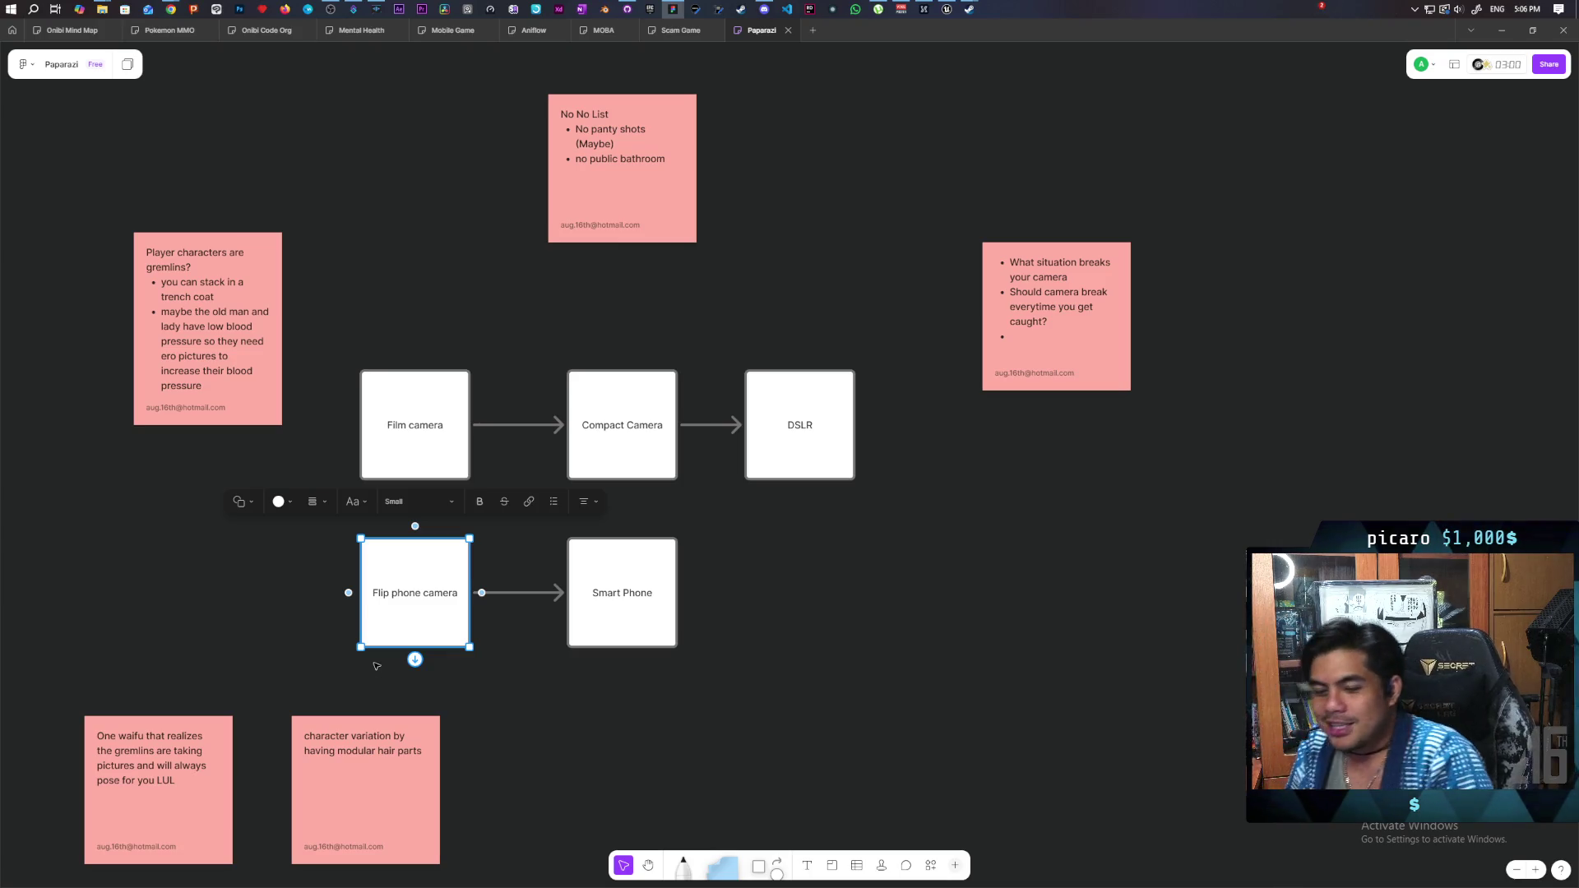
{"action": "left_click", "coordinate": [279, 576]}
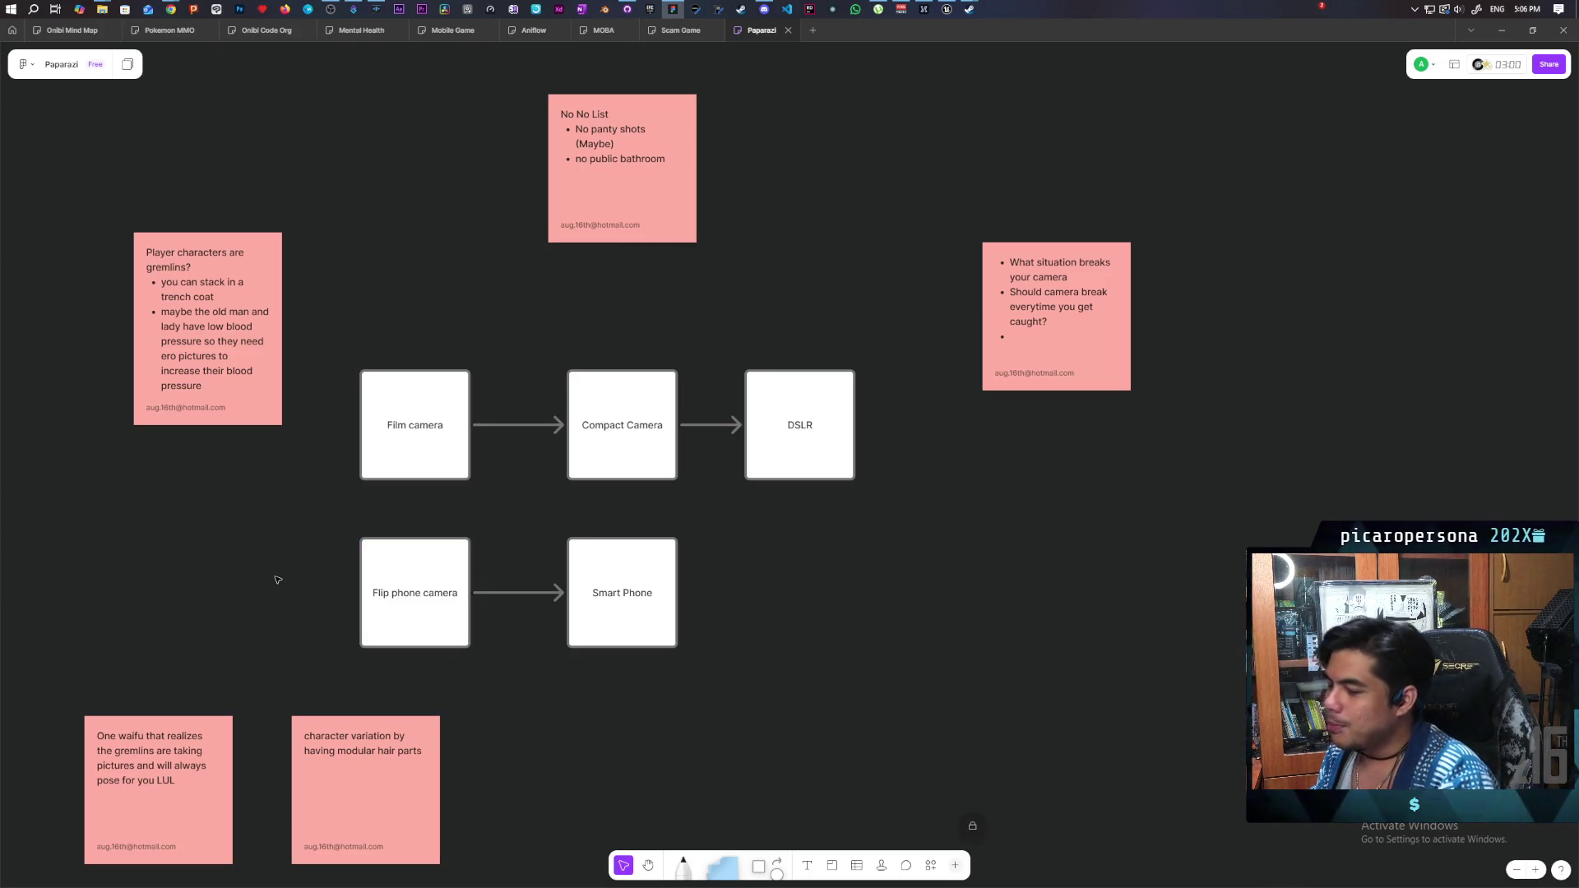